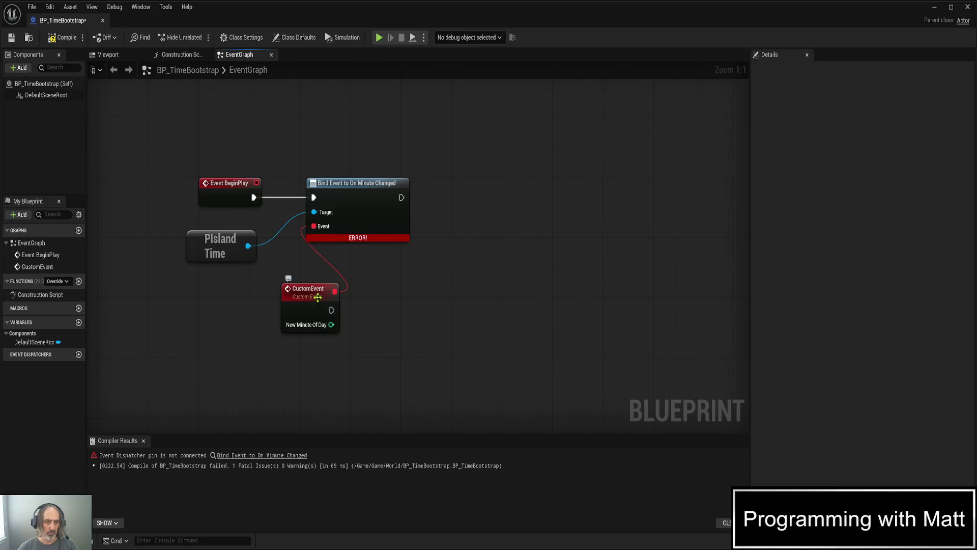
Rename the CustomEvent node to OnMinuteChanged and recompile BP_TimeBootstrap to clear the bind error.
{"action": "left_click", "coordinate": [316, 297]}
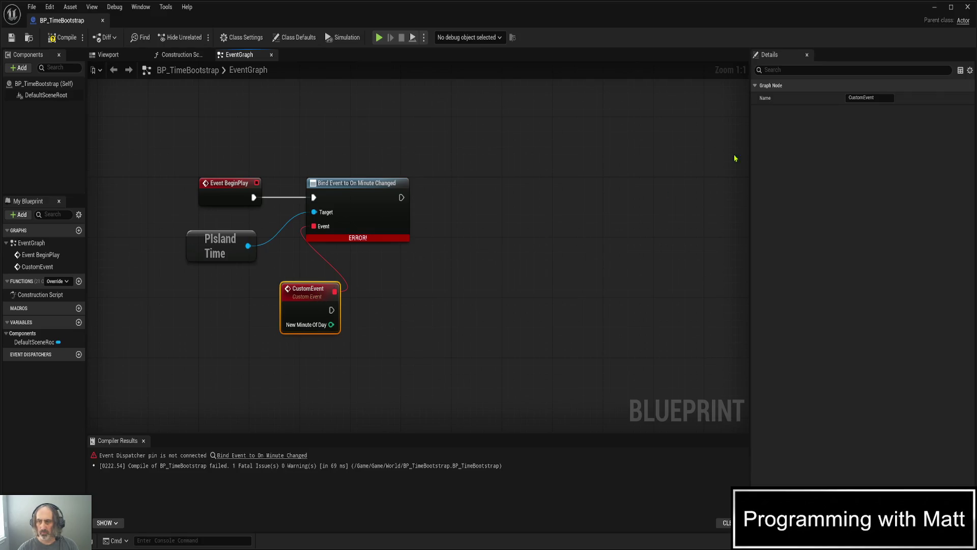
{"action": "left_click", "coordinate": [869, 98]}
{"action": "key", "text": "ctrl+a"}
{"action": "type", "text": "On"}
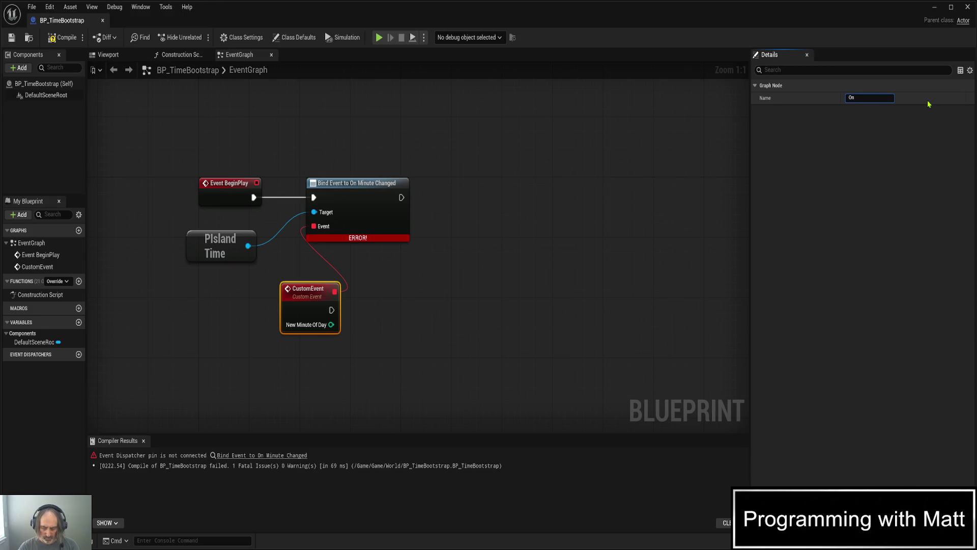
{"action": "type", "text": "MiinuteCh"}
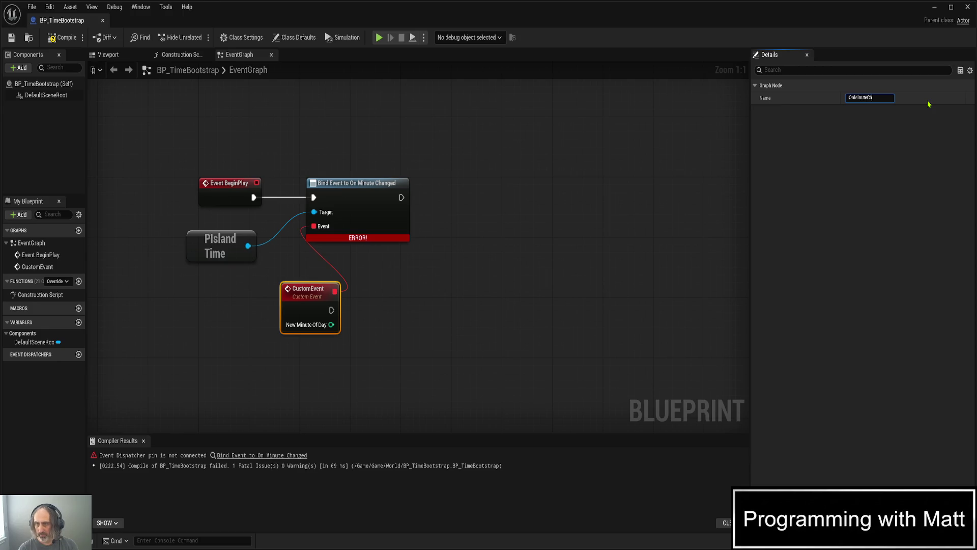
{"action": "type", "text": "ed"}
{"action": "key", "text": "Return"}
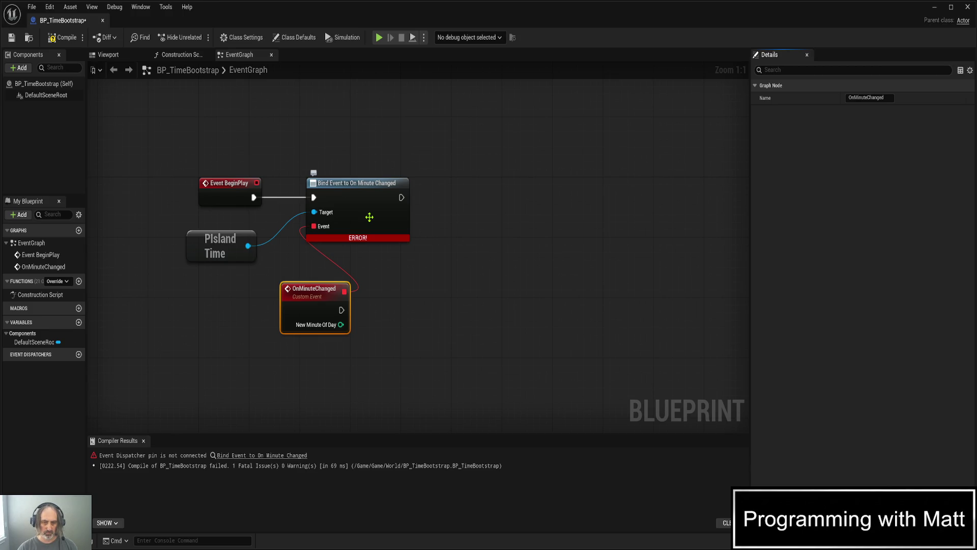
{"action": "left_click", "coordinate": [63, 40]}
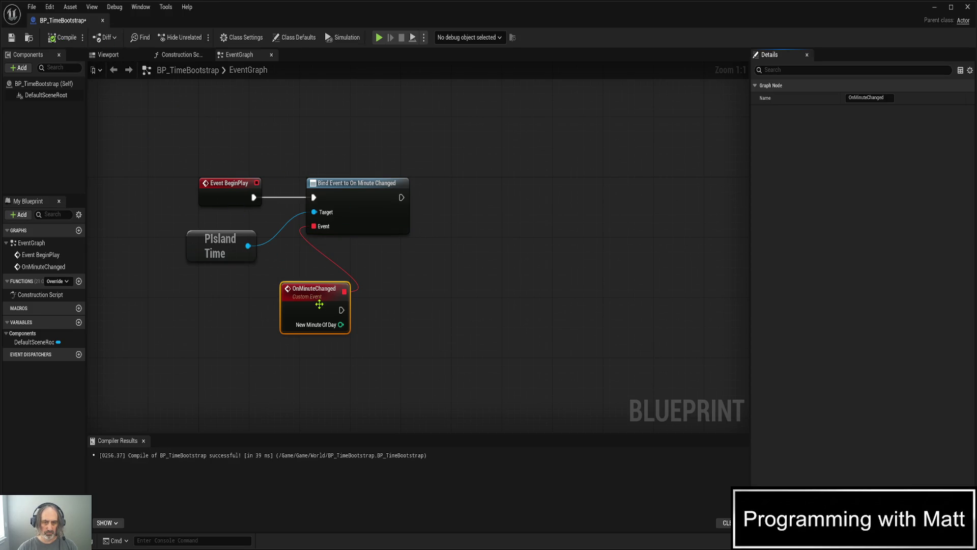
Set the first Print String's text to 'PIsle Minute Changed'.
{"action": "mouse_move", "coordinate": [324, 300]}
{"action": "left_mouse_down"}
{"action": "mouse_move", "coordinate": [255, 312]}
{"action": "mouse_move", "coordinate": [227, 303]}
{"action": "mouse_move", "coordinate": [325, 321]}
{"action": "mouse_move", "coordinate": [309, 304]}
{"action": "left_mouse_up"}
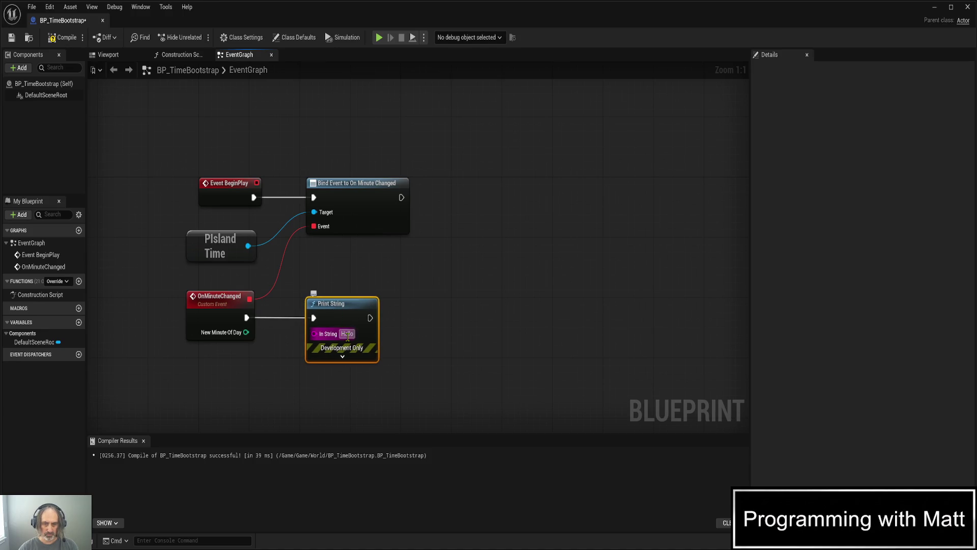
{"action": "type", "text": "PIsle"}
{"action": "key", "text": "Return"}
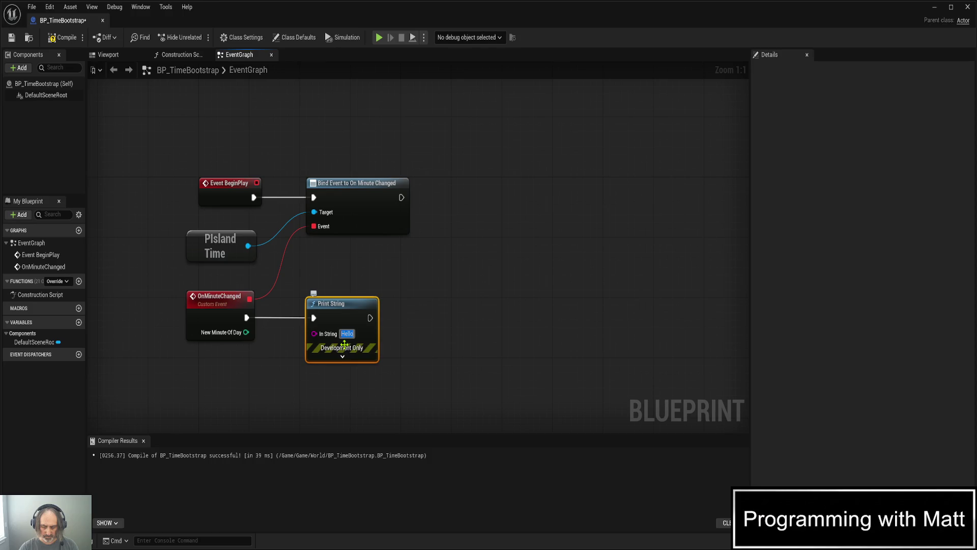
{"action": "type", "text": "PIsle M"}
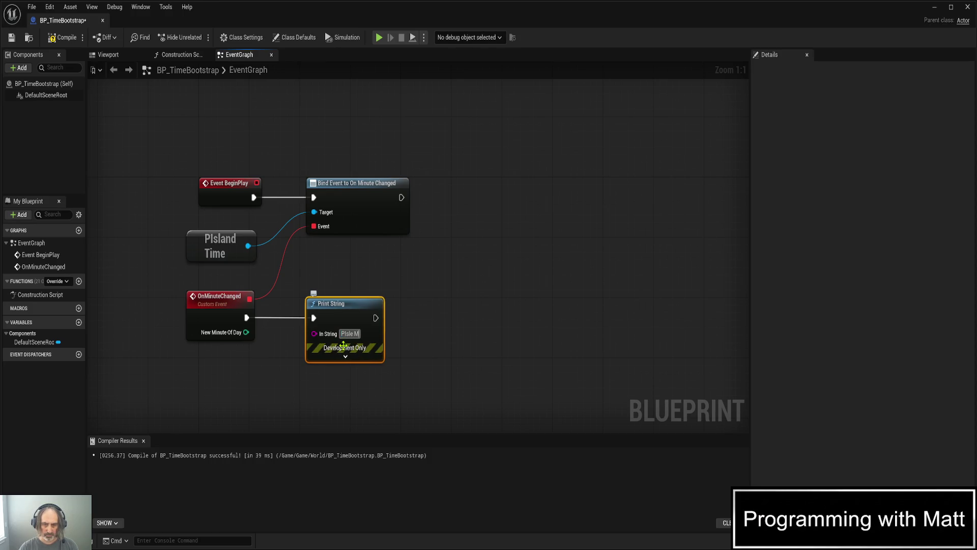
{"action": "type", "text": "inute Changed"}
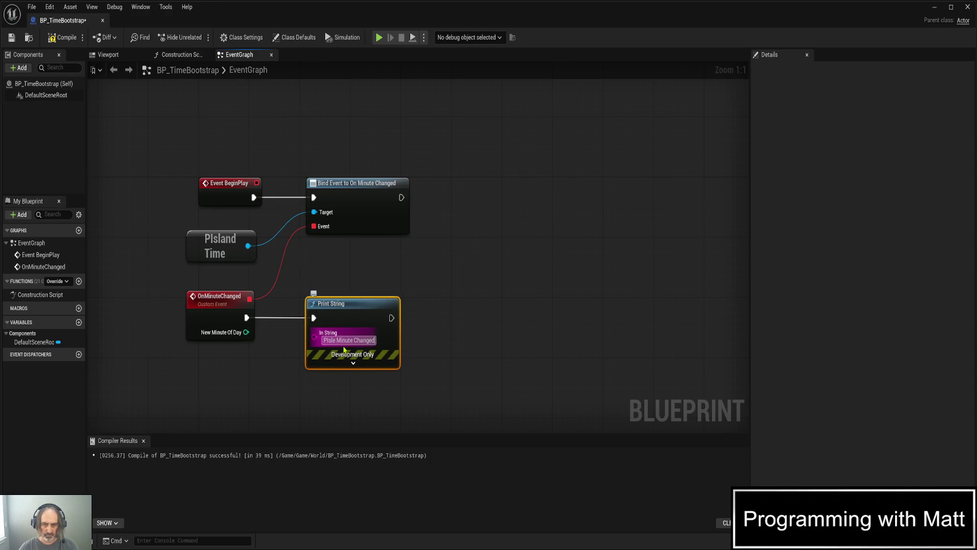
Add a second, aligned Print String fed by New Minute Of Day.
{"action": "left_click", "coordinate": [456, 270]}
{"action": "left_click_drag", "start_coordinate": [394, 318], "coordinate": [435, 314]}
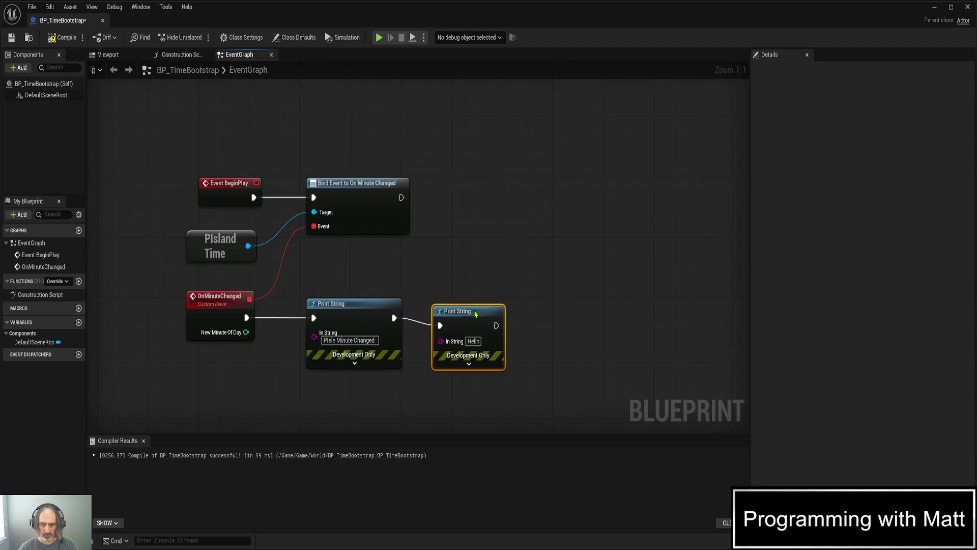
{"action": "key", "text": "q"}
{"action": "left_click_drag", "start_coordinate": [247, 332], "coordinate": [440, 336]}
{"action": "mouse_move", "coordinate": [343, 349]}
{"action": "left_mouse_down"}
{"action": "mouse_move", "coordinate": [343, 381]}
{"action": "mouse_move", "coordinate": [365, 388]}
{"action": "mouse_move", "coordinate": [356, 390]}
{"action": "left_mouse_up"}
Save and compile the Blueprint, then start simulating.
{"action": "key", "text": "ctrl+s"}
{"action": "left_click", "coordinate": [62, 37]}
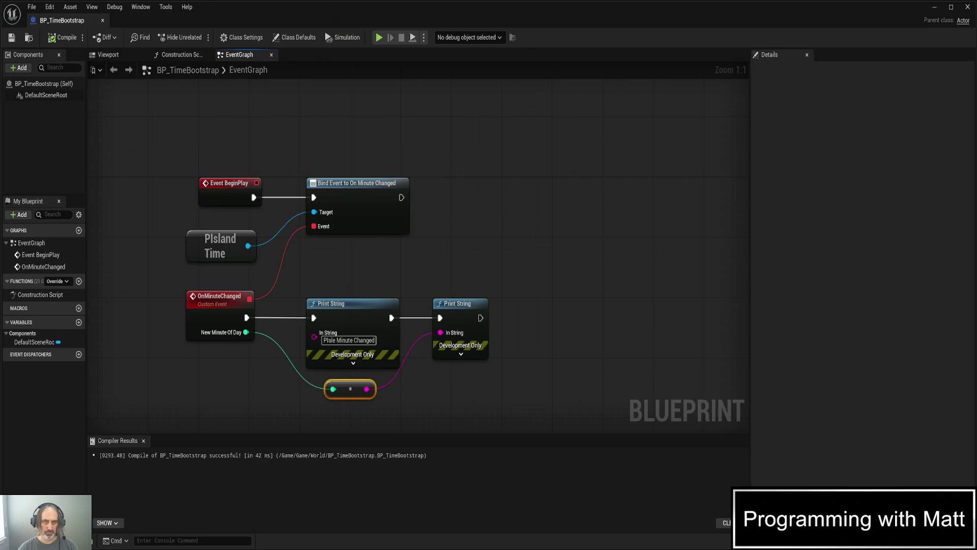
{"action": "key", "text": "alt+s"}
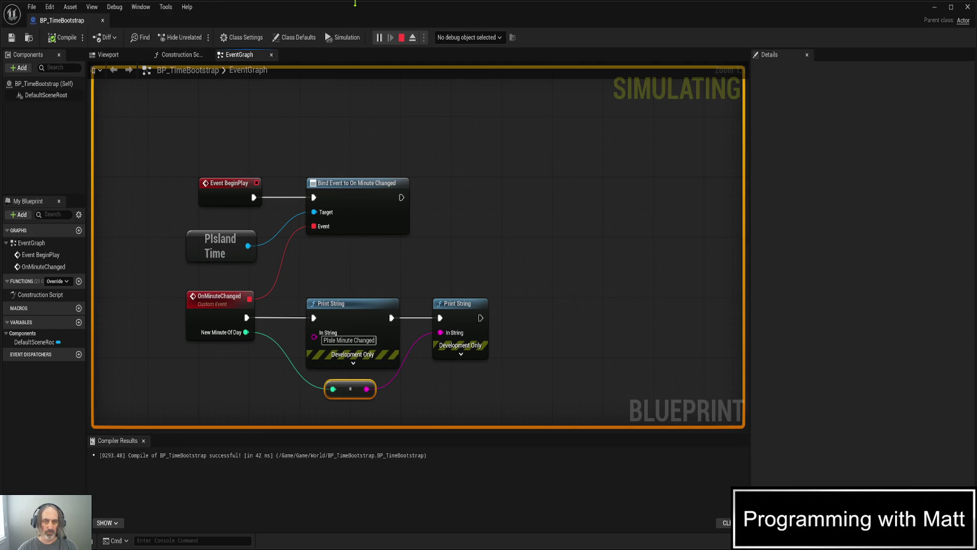
Watch the simulation, review the engine Output Log, then stop the simulation.
{"action": "key", "text": "alt+Tab"}
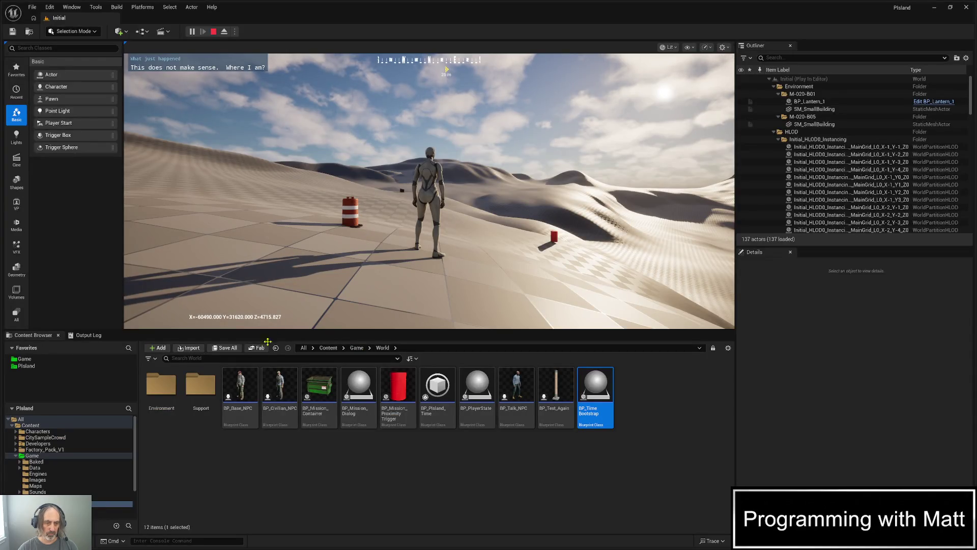
{"action": "key", "text": "alt+Tab"}
{"action": "key", "text": "grave"}
{"action": "key", "text": "grave"}
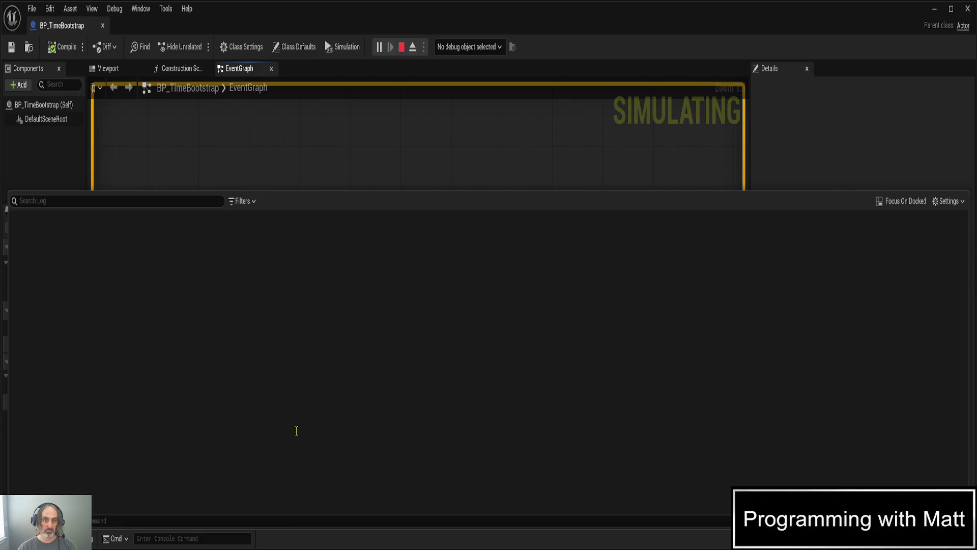
{"action": "left_click", "coordinate": [343, 156]}
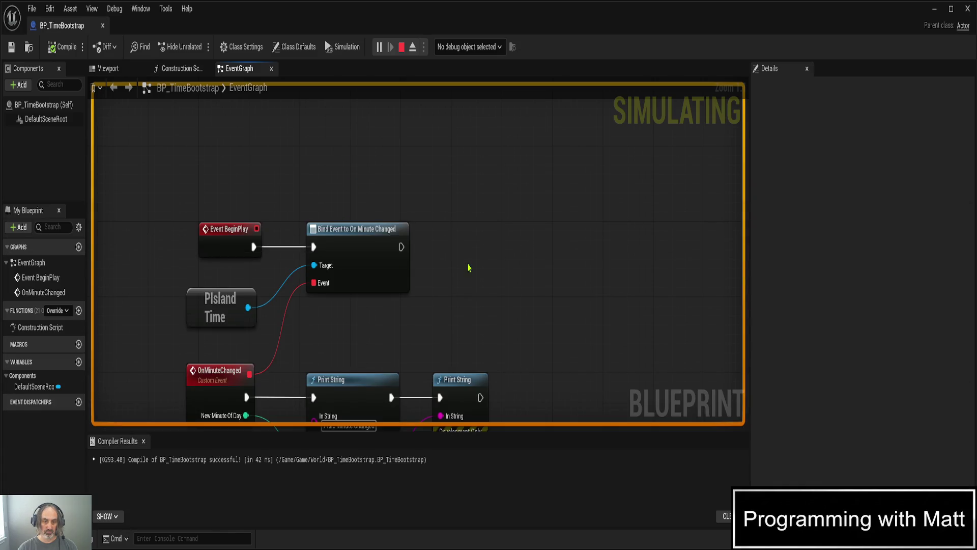
{"action": "scroll", "coordinate": [469, 268], "scroll_direction": "down", "scroll_amount": 3}
{"action": "left_click_drag", "start_coordinate": [486, 284], "coordinate": [457, 236]}
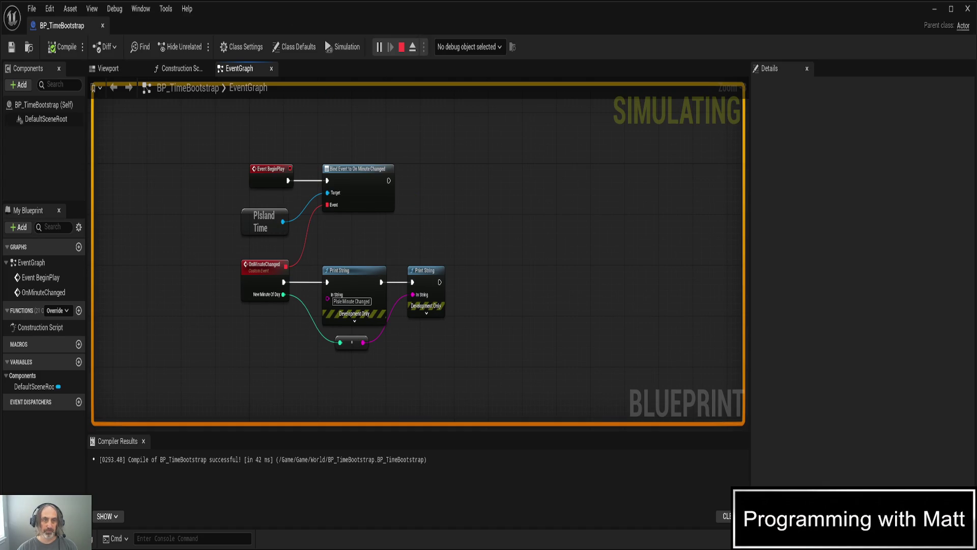
{"action": "key", "text": "Escape"}
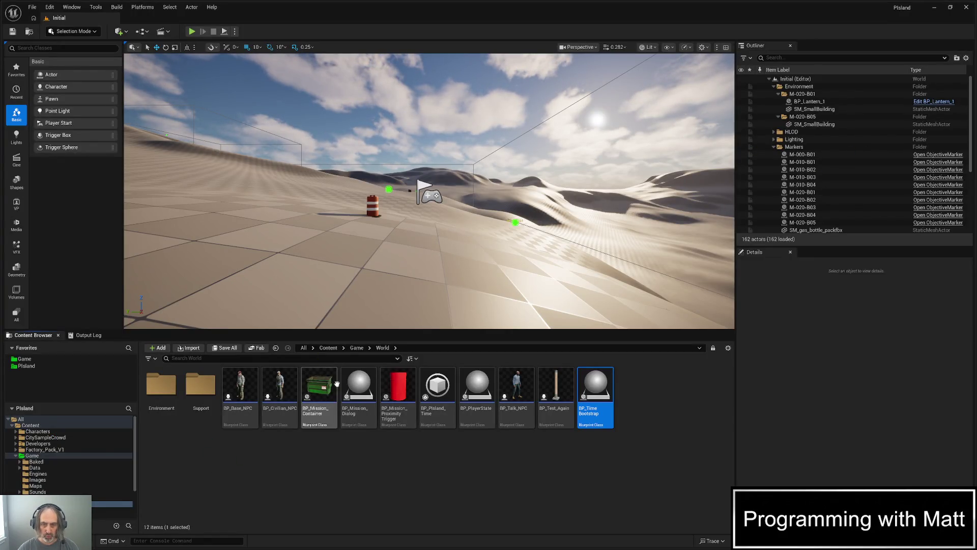
Frame the PlayerStart and place BP_TimeBootstrap in the level beside it.
{"action": "mouse_move", "coordinate": [387, 255]}
{"action": "left_mouse_down"}
{"action": "mouse_move", "coordinate": [361, 247]}
{"action": "mouse_move", "coordinate": [367, 255]}
{"action": "left_mouse_up"}
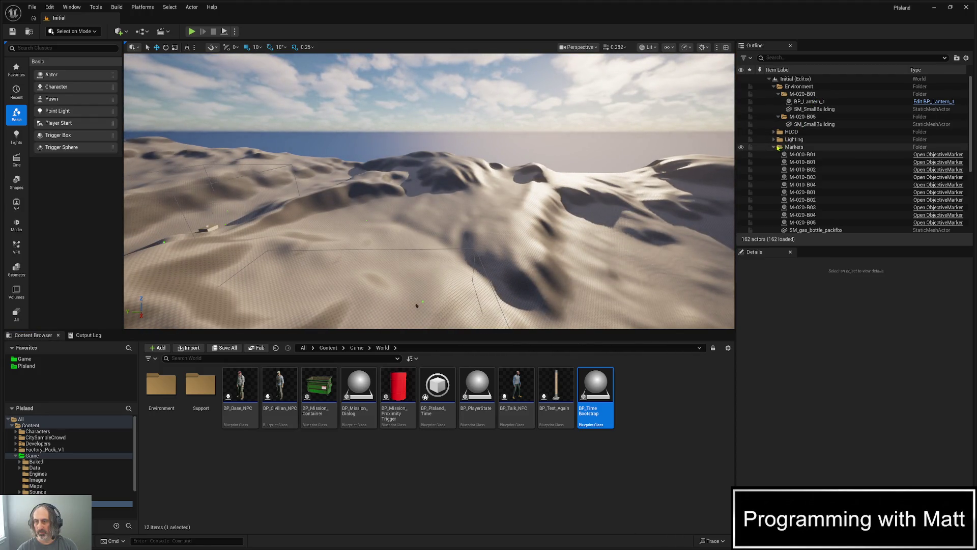
{"action": "left_click", "coordinate": [775, 147]}
{"action": "left_click", "coordinate": [779, 200]}
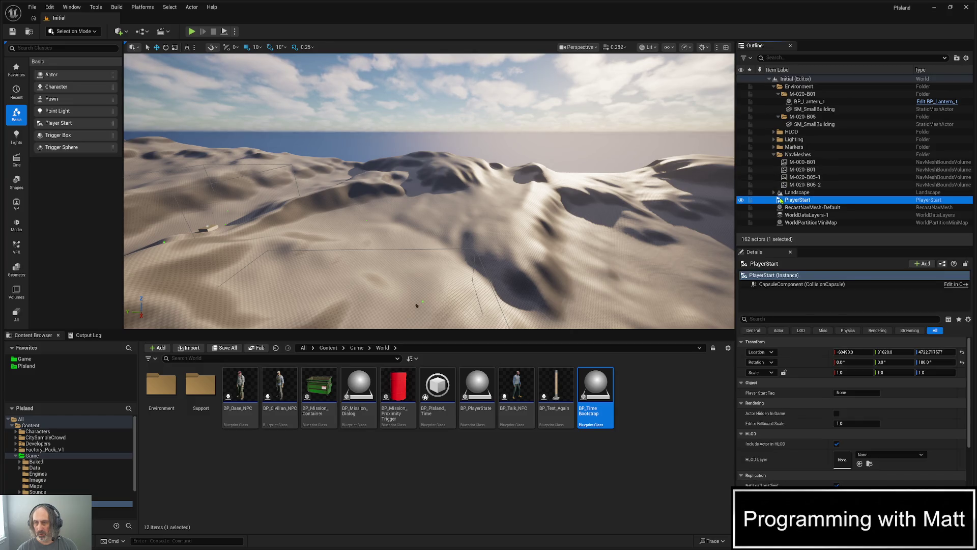
{"action": "double_click", "coordinate": [780, 200]}
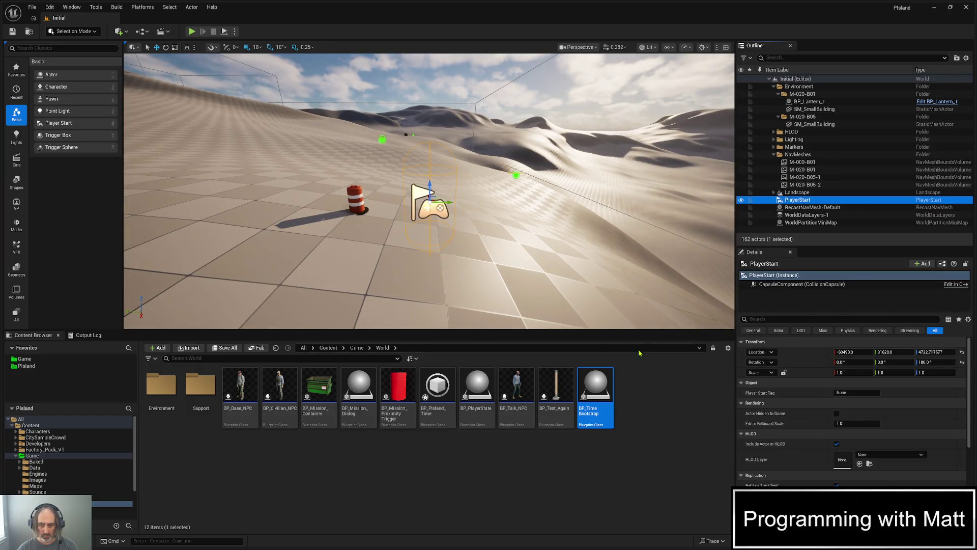
{"action": "mouse_move", "coordinate": [597, 403]}
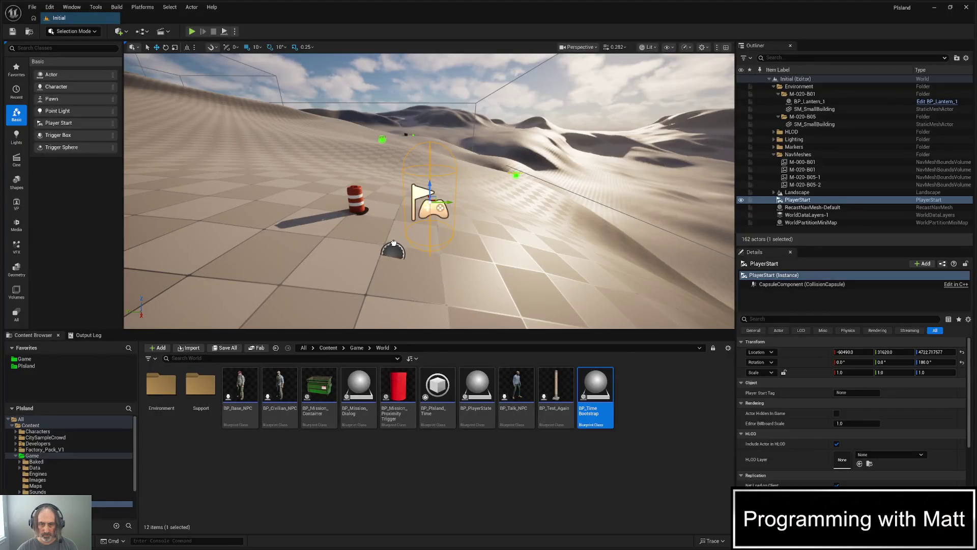
{"action": "left_click_drag", "start_coordinate": [317, 204], "coordinate": [317, 205]}
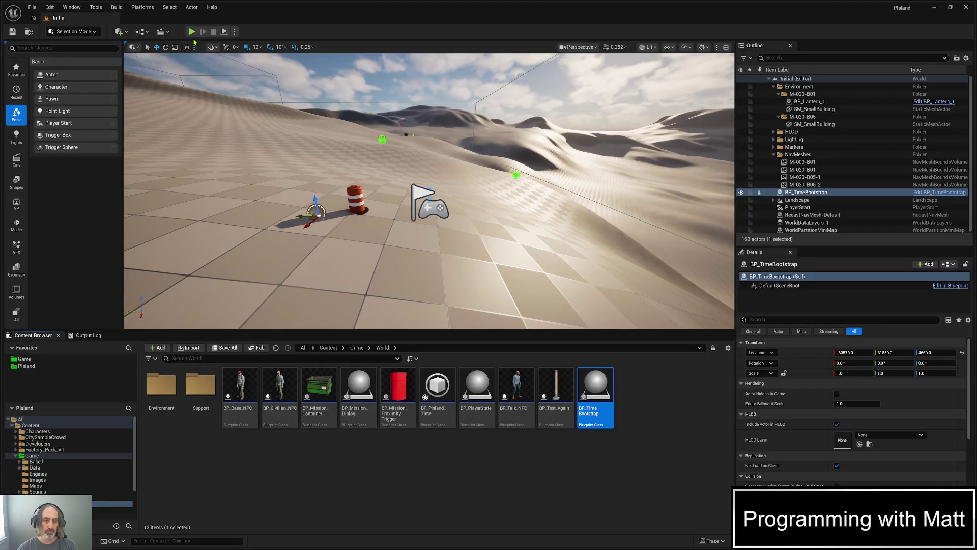
Play the level, check the Output Log for minute messages, clear it, and stop.
{"action": "left_click", "coordinate": [192, 31]}
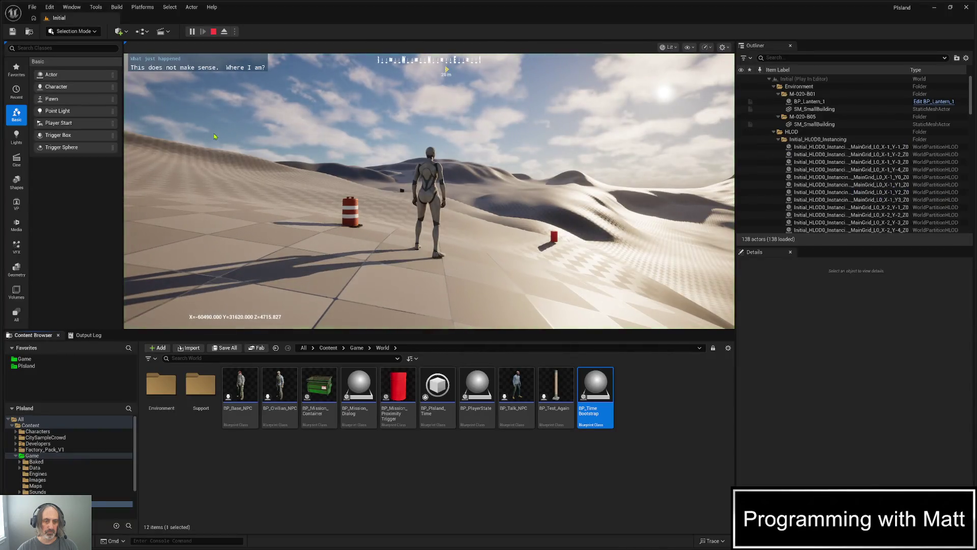
{"action": "left_click", "coordinate": [61, 540]}
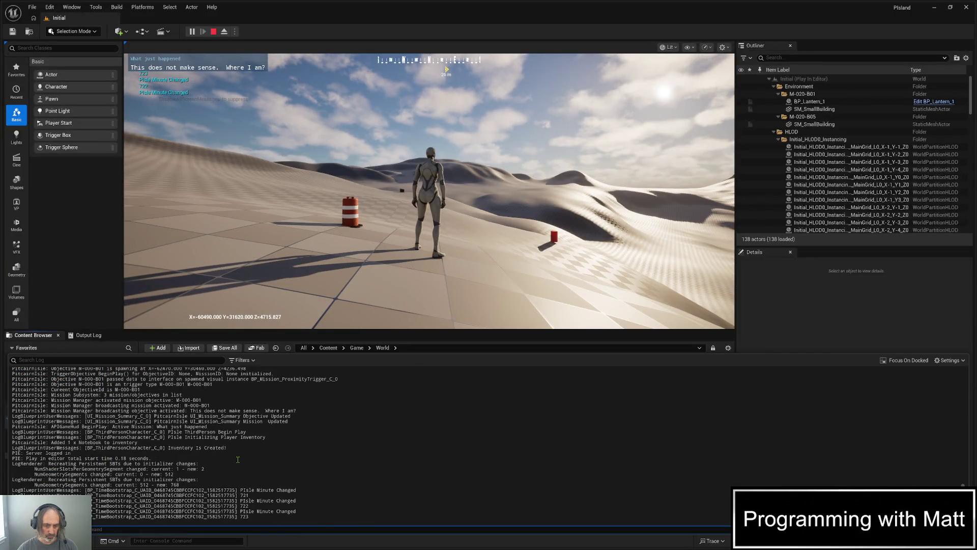
{"action": "right_click", "coordinate": [238, 459]}
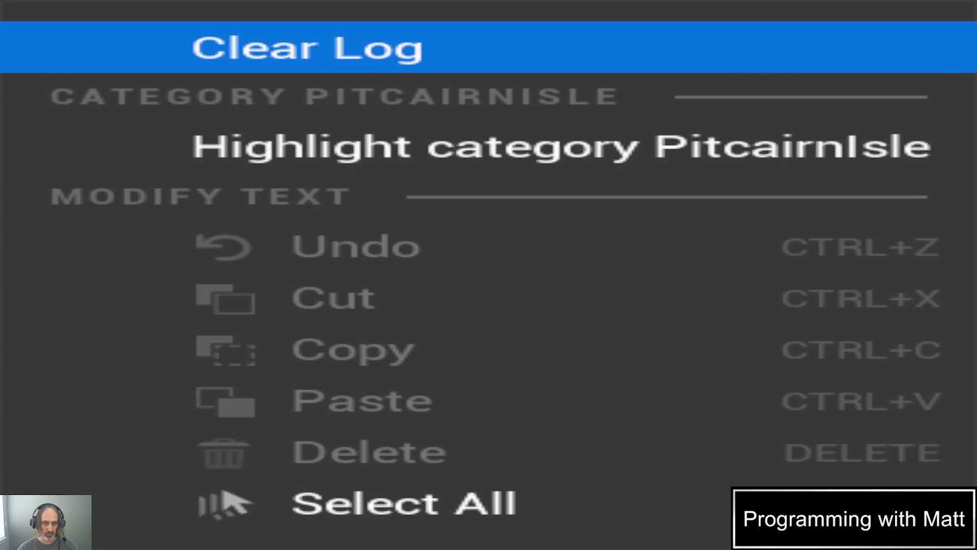
{"action": "left_click", "coordinate": [315, 46]}
{"action": "left_click", "coordinate": [213, 31]}
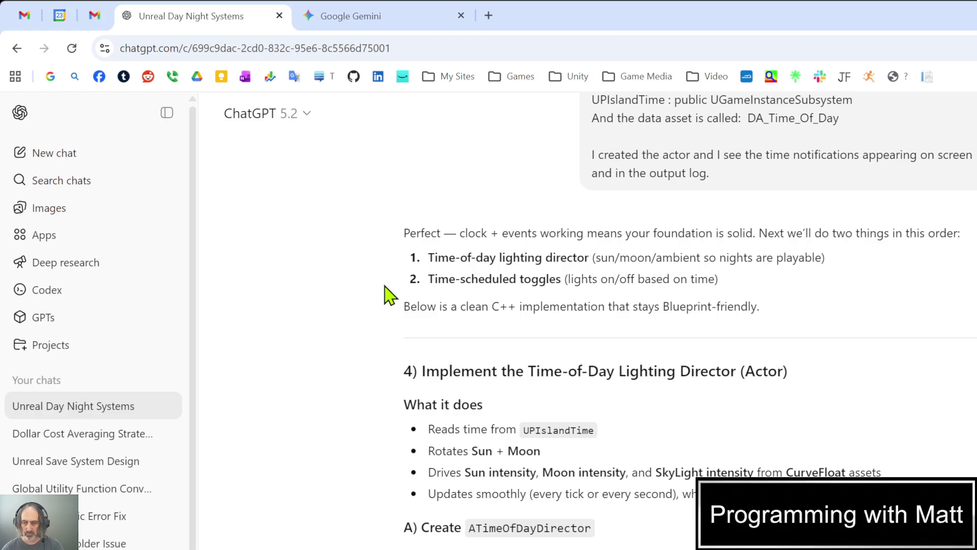
Scroll ChatGPT's reply to the ATimeOfDayDirector header code and begin naming the new Actor class.
{"action": "scroll", "coordinate": [392, 290], "scroll_direction": "down", "scroll_amount": 5}
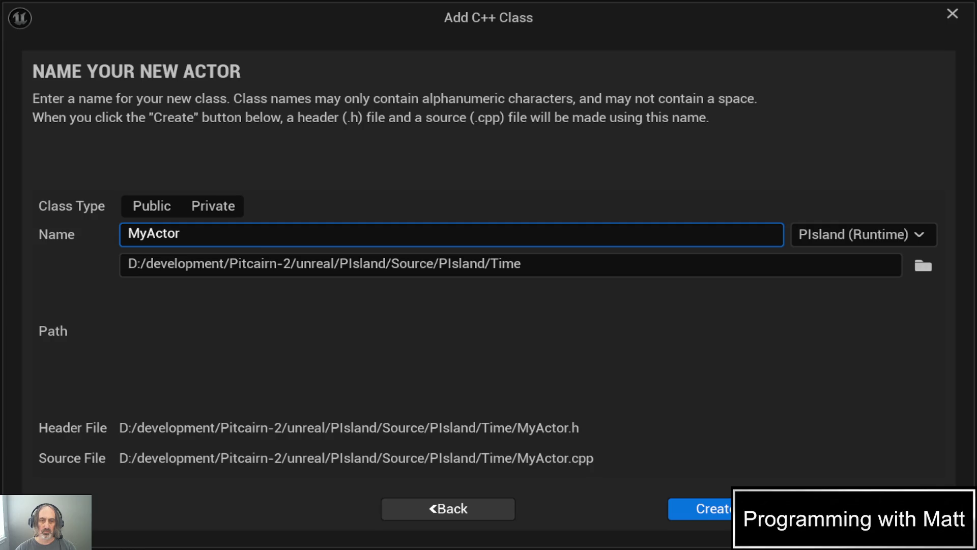
{"action": "left_click", "coordinate": [286, 83]}
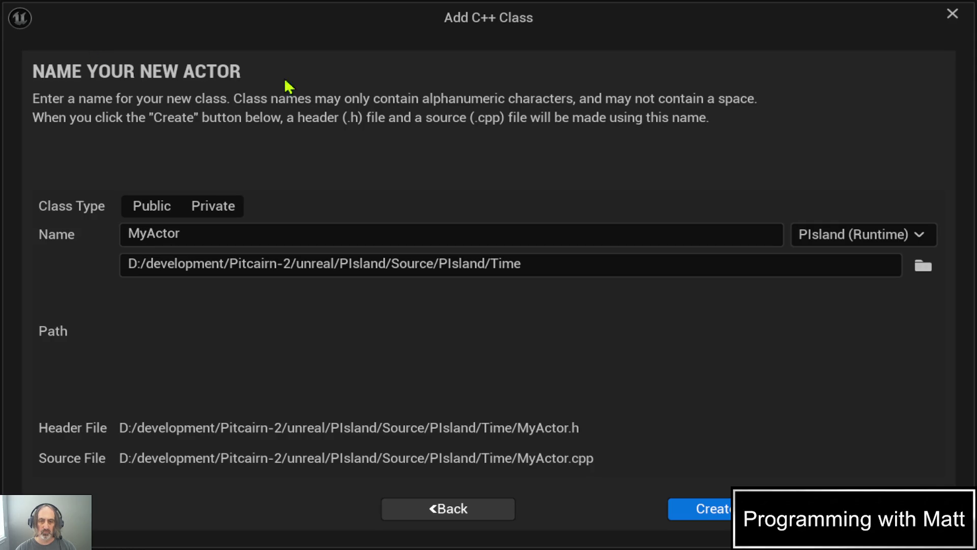
Name the new Actor class ATimeOfDayDirector, without a trailing space, and create it in Source/PIsland/Time.
{"action": "left_click", "coordinate": [548, 230]}
{"action": "key", "text": "ctrl+a"}
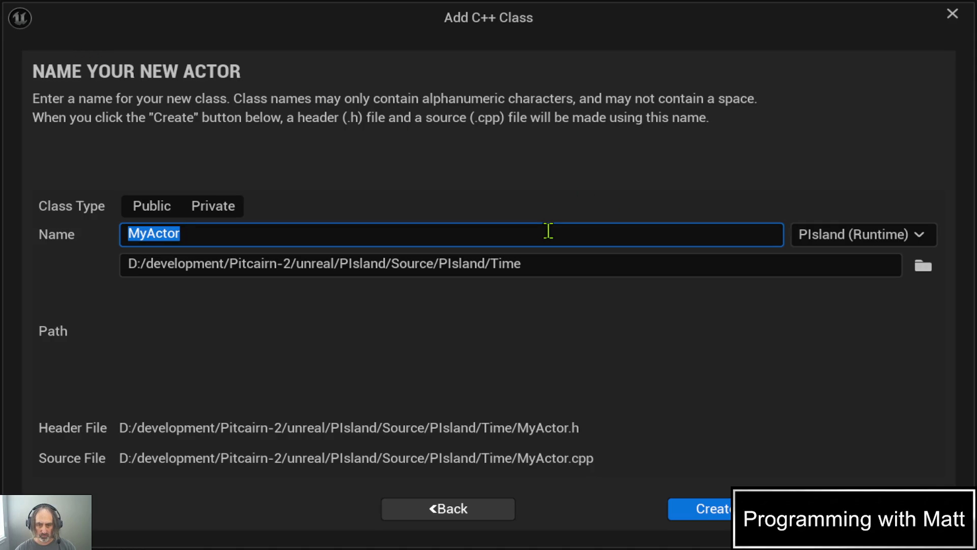
{"action": "type", "text": "ATimeOfDayDirector"}
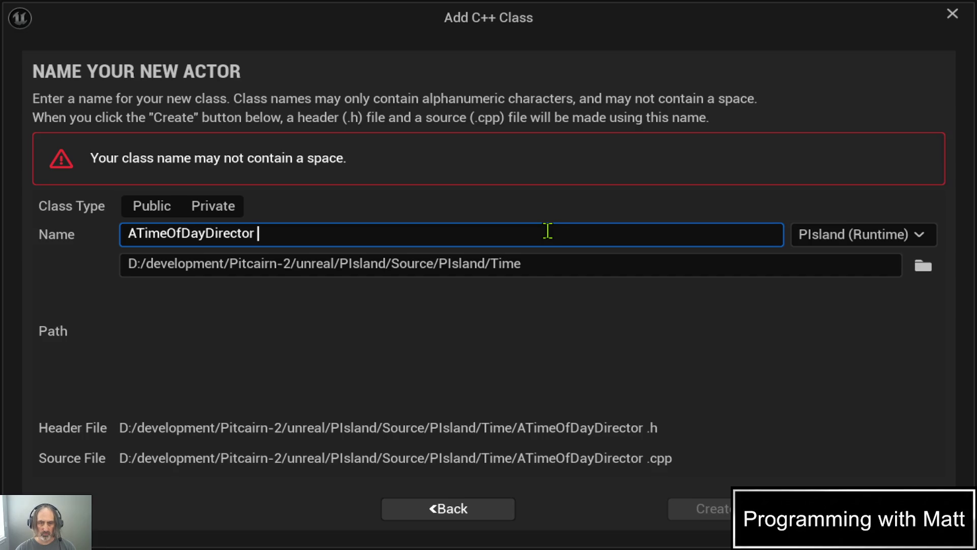
{"action": "key", "text": "BackSpace"}
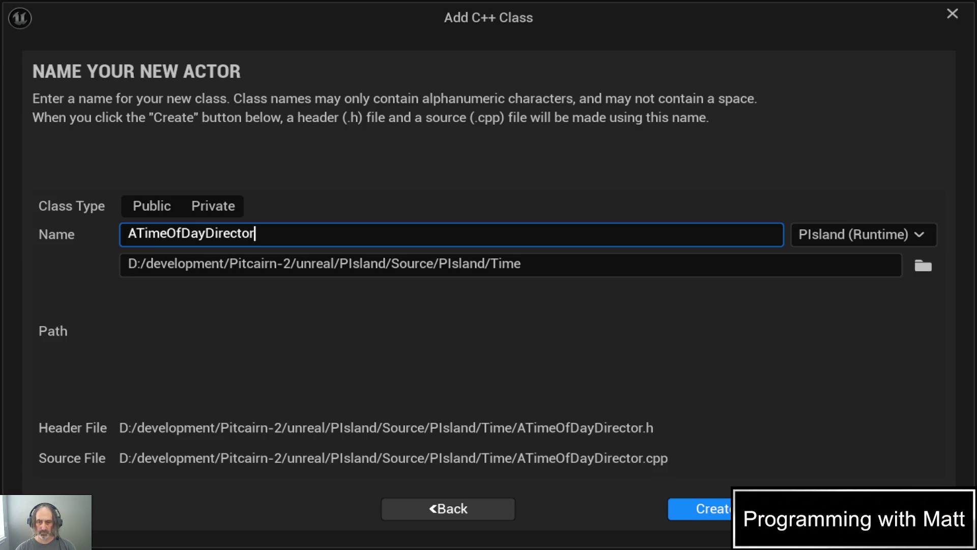
{"action": "key", "text": "Return"}
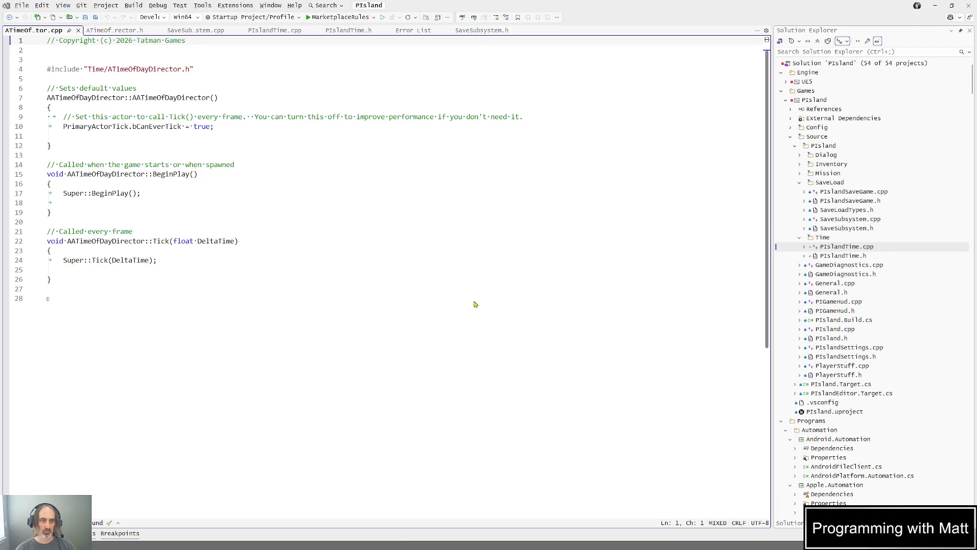
Change the include to ../Time/ATimeOfDayDirector.h, save, and bring up the ATimeOfDayDirector.h header.
{"action": "left_click", "coordinate": [87, 69]}
{"action": "type", "text": "../"}
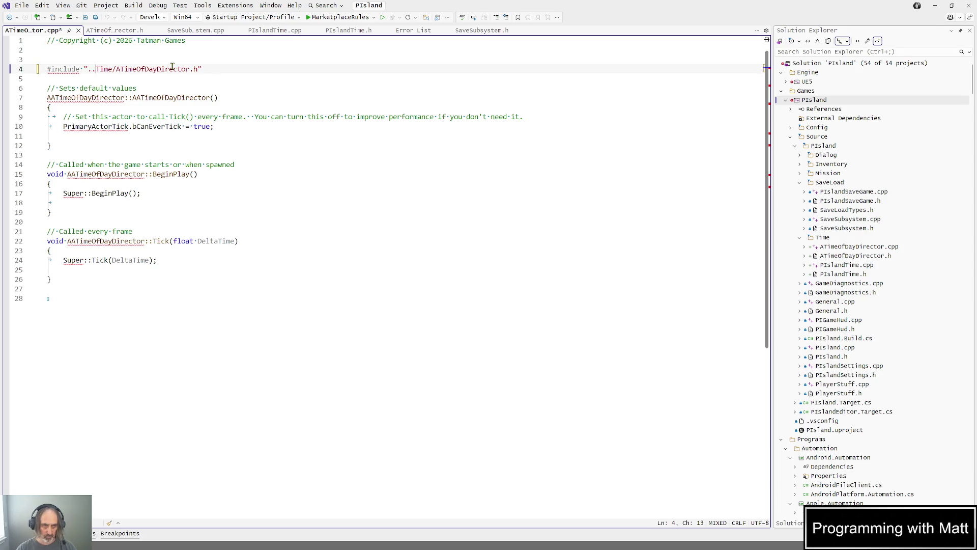
{"action": "left_click", "coordinate": [300, 101]}
{"action": "key", "text": "ctrl+s"}
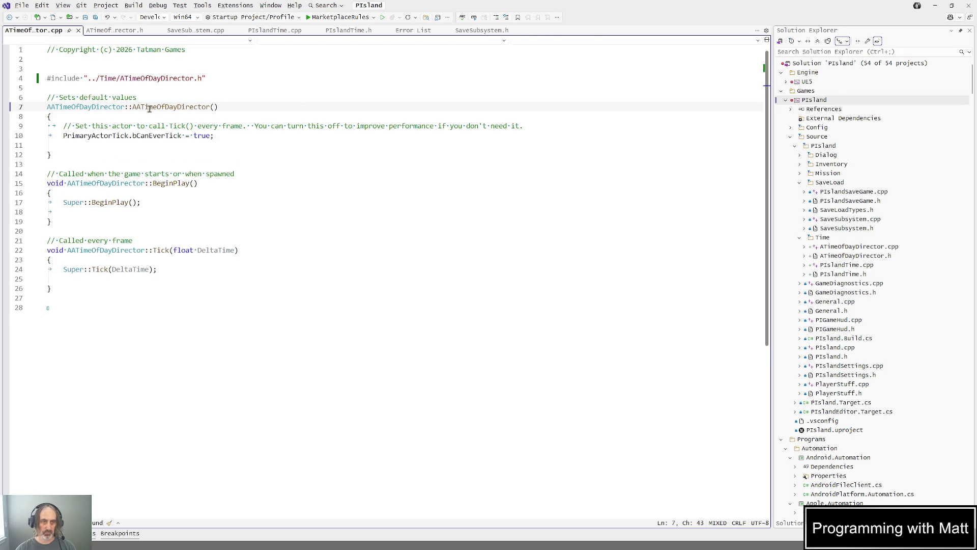
{"action": "left_click", "coordinate": [95, 32]}
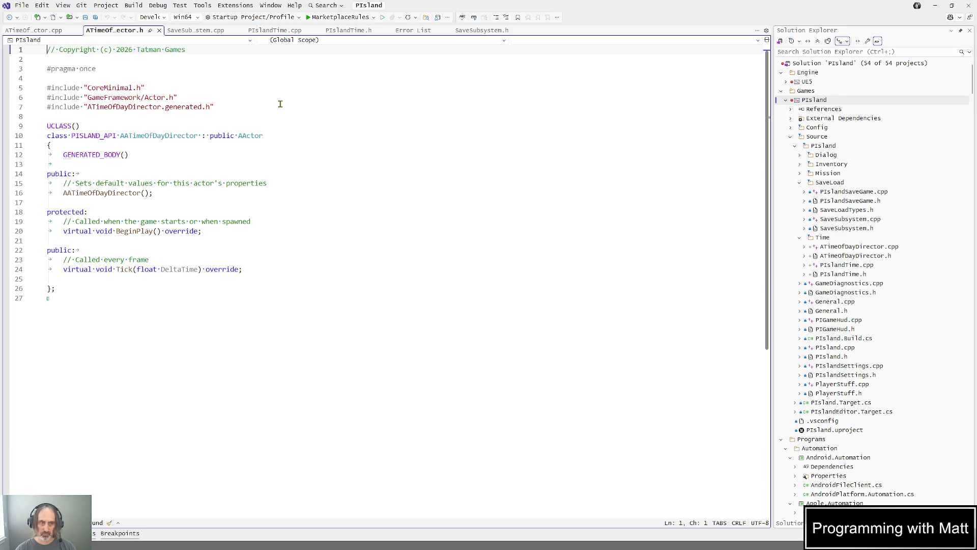
{"action": "left_click", "coordinate": [843, 257]}
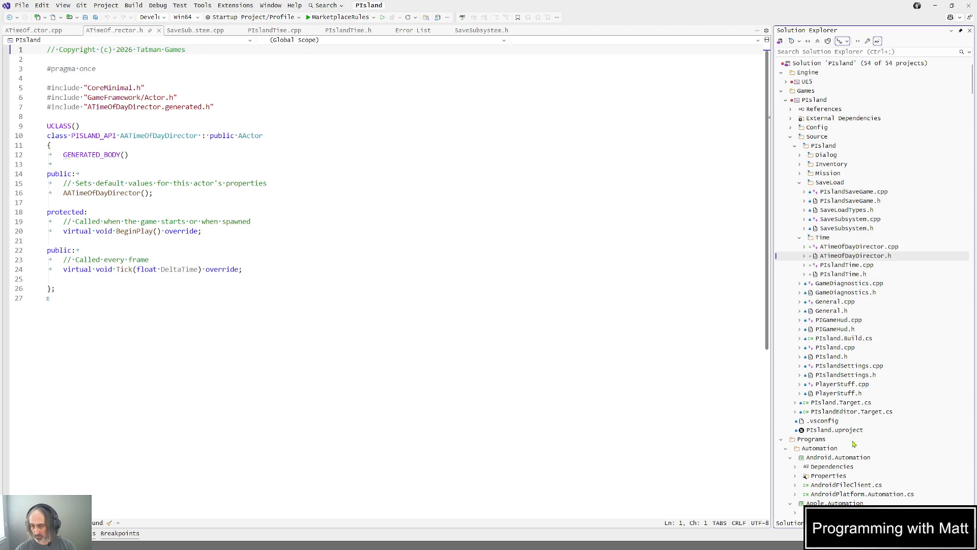
Rename the director files to TimeOfDayDirector.h and TimeOfDayDirector.cpp.
{"action": "key", "text": "F2"}
{"action": "key", "text": "Home"}
{"action": "key", "text": "Delete"}
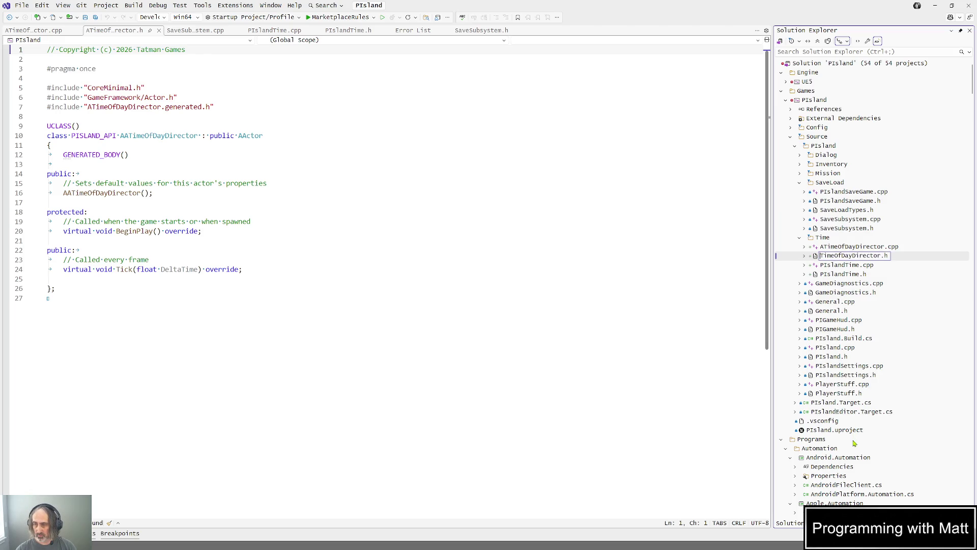
{"action": "key", "text": "Return"}
{"action": "double_click", "coordinate": [844, 248]}
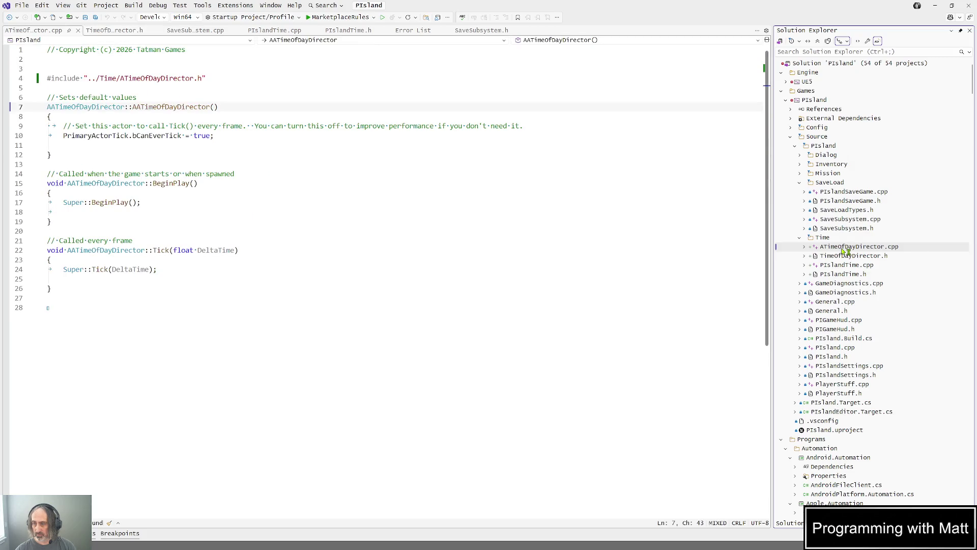
{"action": "key", "text": "F2"}
{"action": "key", "text": "Home"}
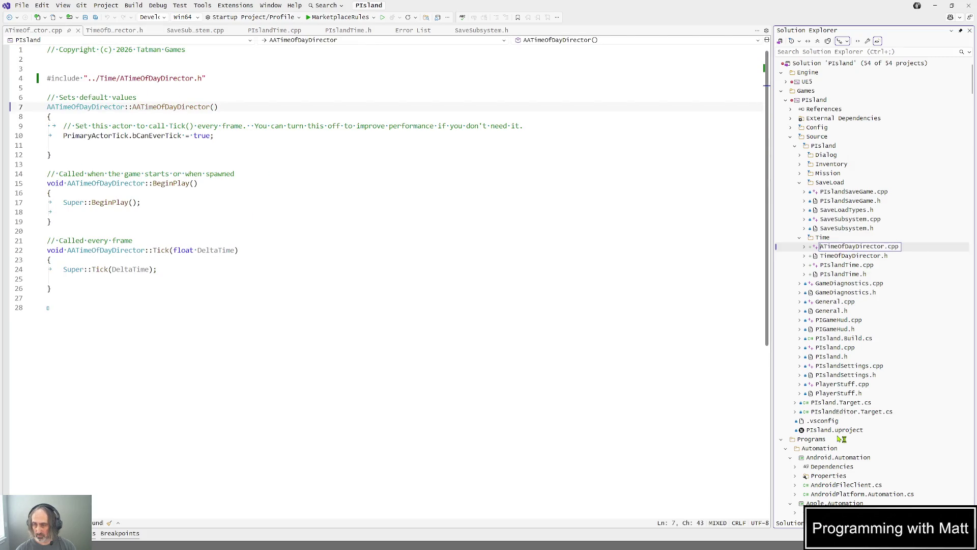
{"action": "key", "text": "Delete"}
{"action": "key", "text": "Return"}
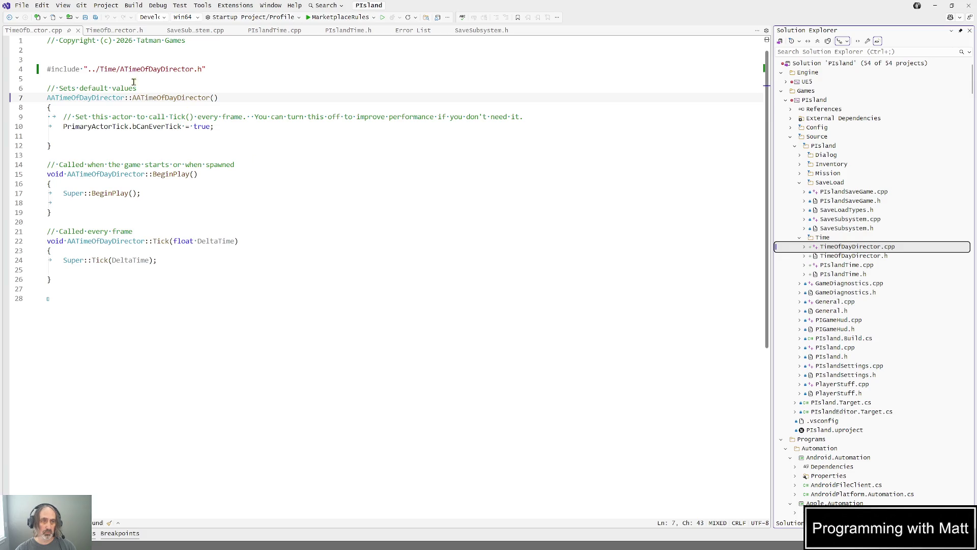
Replace every AATimeOfDayDirector in the source with ATimeOfDayDirector and save.
{"action": "double_click", "coordinate": [92, 99]}
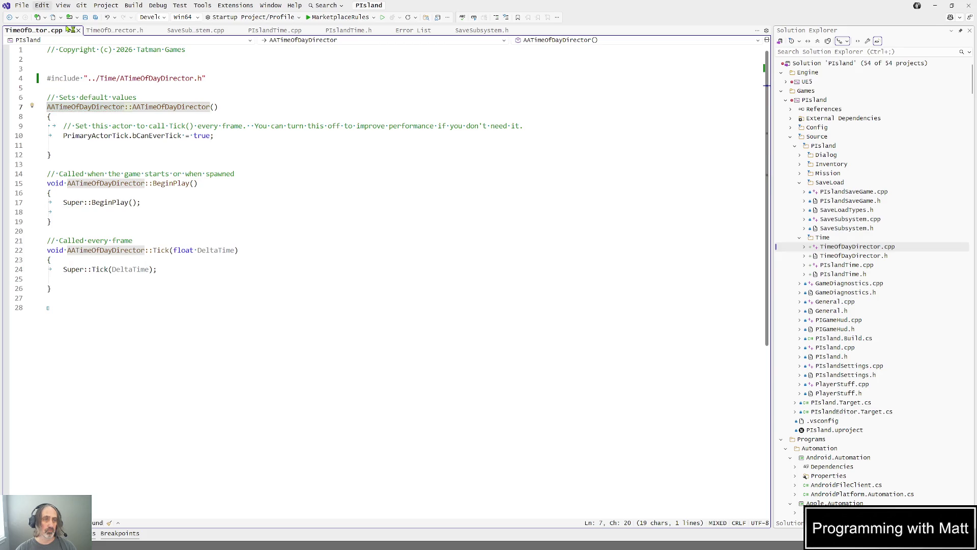
{"action": "key", "text": "ctrl+h"}
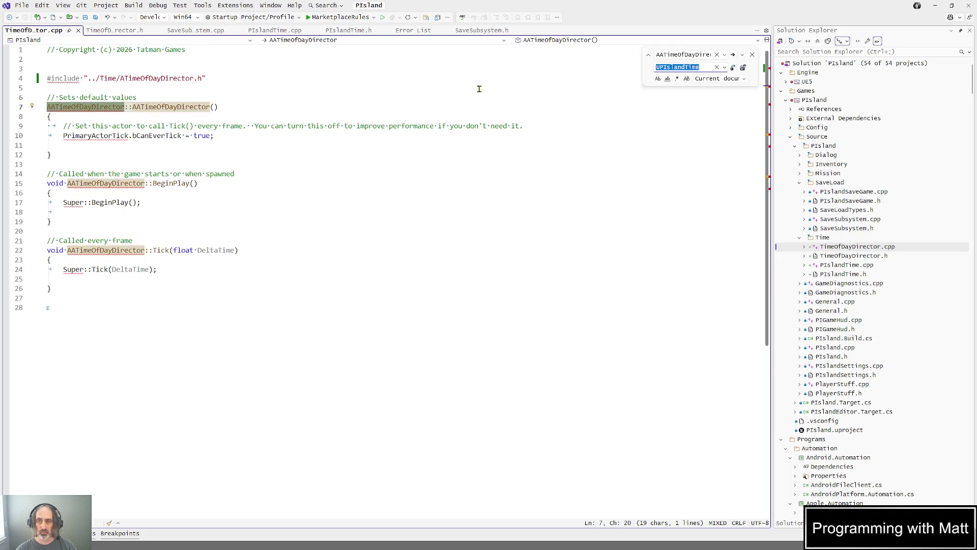
{"action": "key", "text": "shift+Tab"}
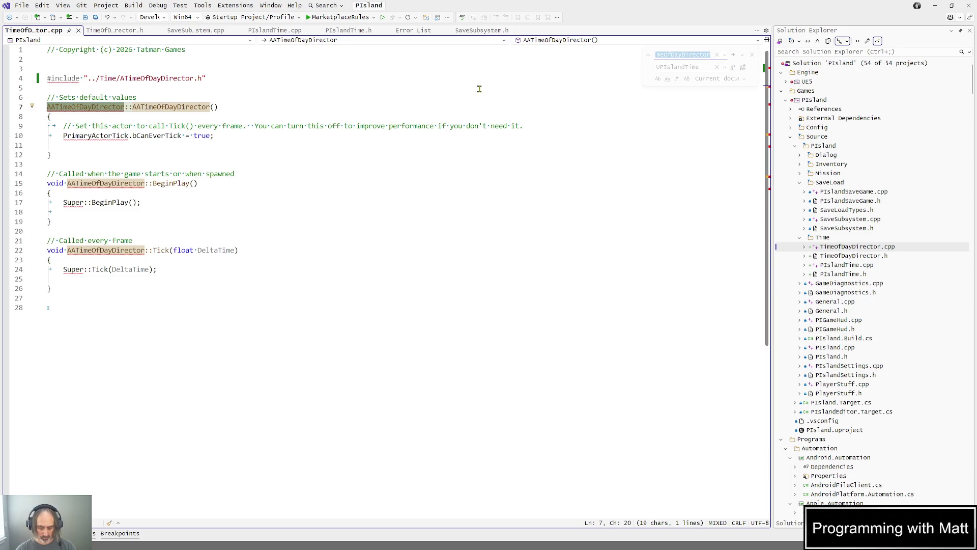
{"action": "key", "text": "Tab"}
{"action": "type", "text": "ATimeOfDayDirect"}
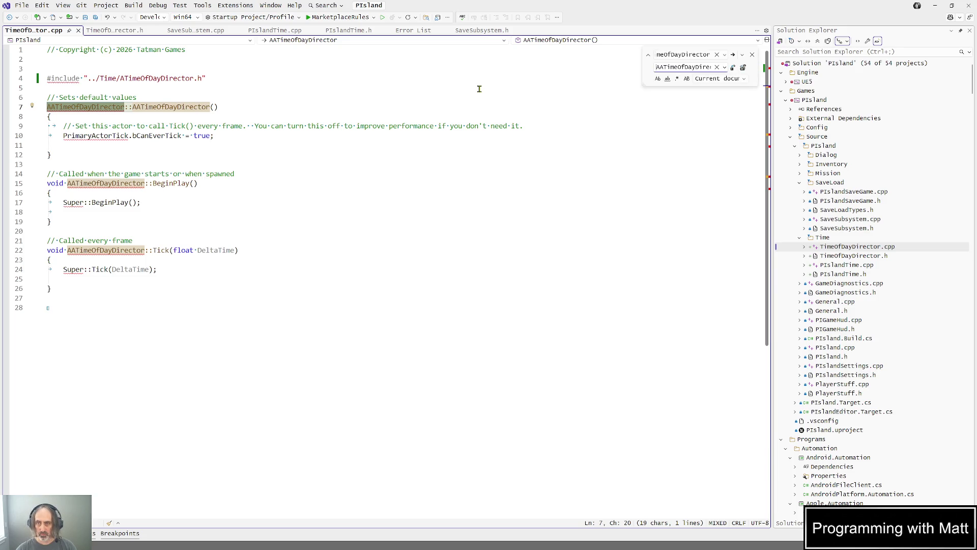
{"action": "key", "text": "alt+r"}
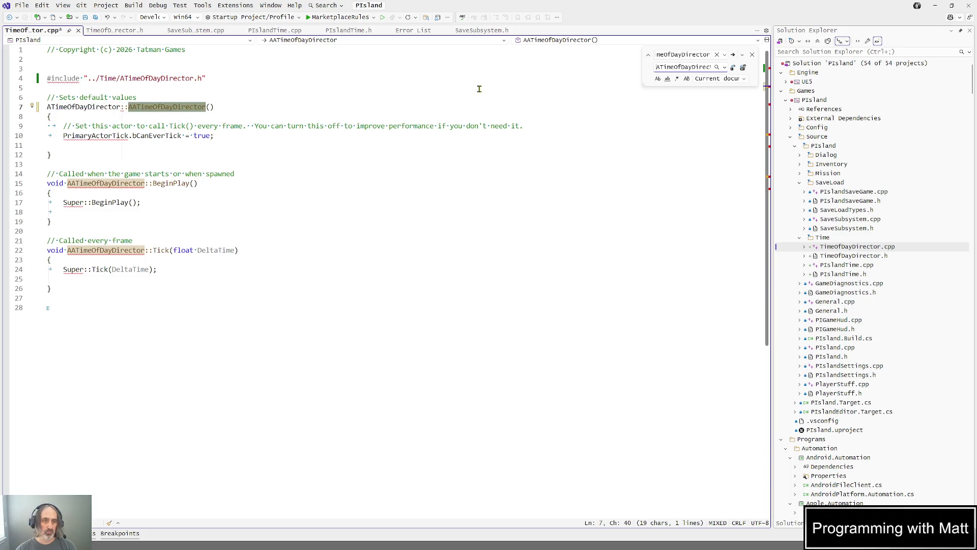
{"action": "left_click", "coordinate": [743, 67]}
{"action": "left_click", "coordinate": [461, 183]}
{"action": "key", "text": "ctrl+s"}
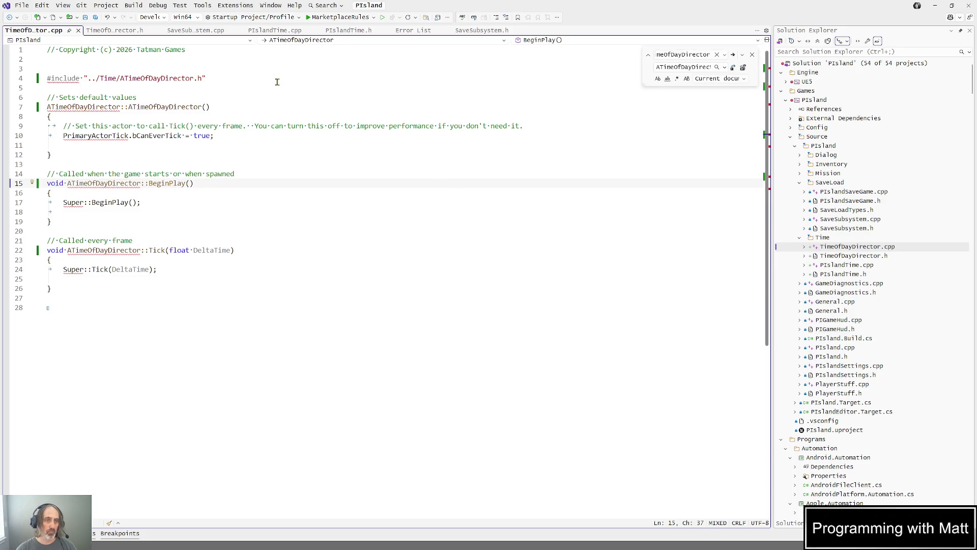
{"action": "left_click", "coordinate": [116, 30]}
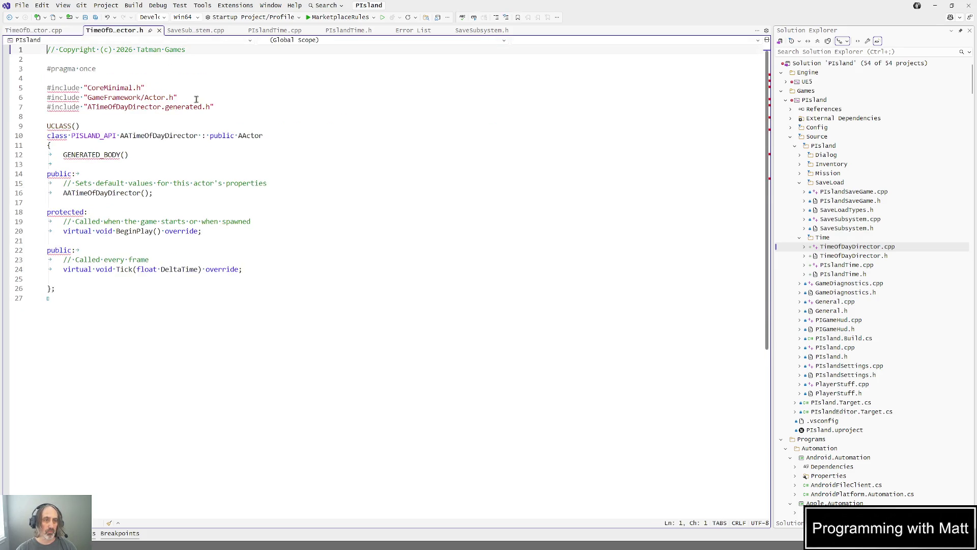
Fix the header's class name and TimeOfDayDirector.generated.h include to drop the extra A, and save.
{"action": "left_click", "coordinate": [125, 135]}
{"action": "key", "text": "BackSpace"}
{"action": "key", "text": "Up"}
{"action": "key", "text": "Up"}
{"action": "key", "text": "Up"}
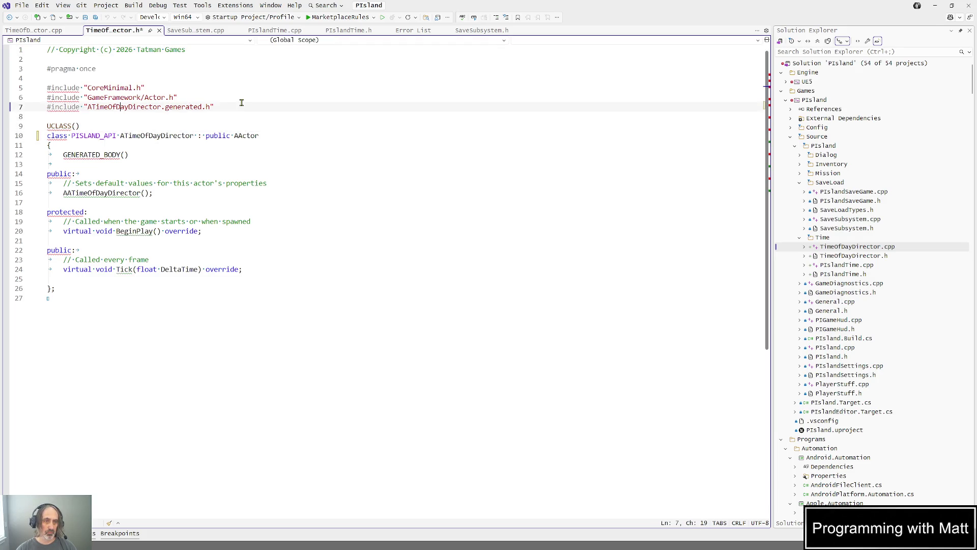
{"action": "key", "text": "Left"}
{"action": "key", "text": "Left"}
{"action": "key", "text": "Left"}
{"action": "key", "text": "BackSpace"}
{"action": "key", "text": "ctrl+s"}
{"action": "left_click", "coordinate": [24, 31]}
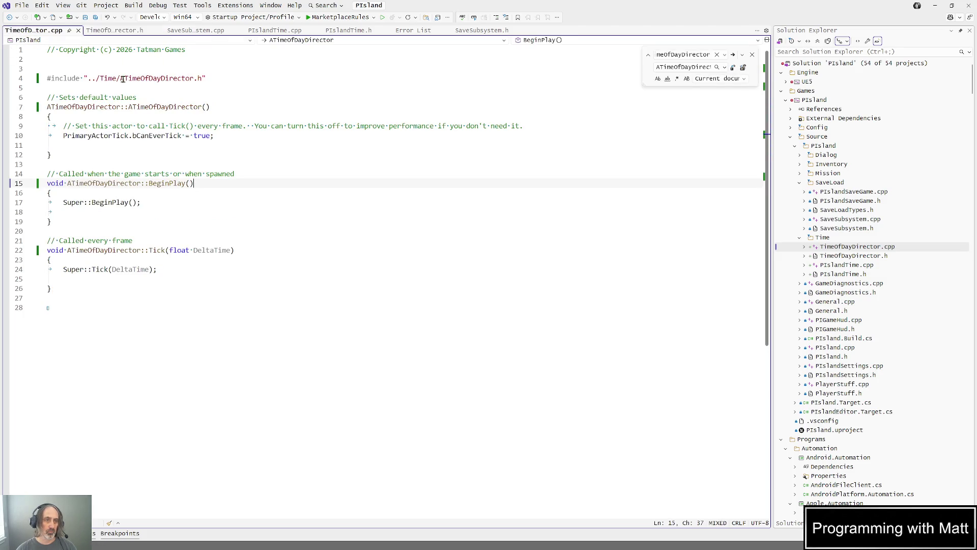
{"action": "key", "text": "Down"}
{"action": "key", "text": "Down"}
{"action": "key", "text": "Down"}
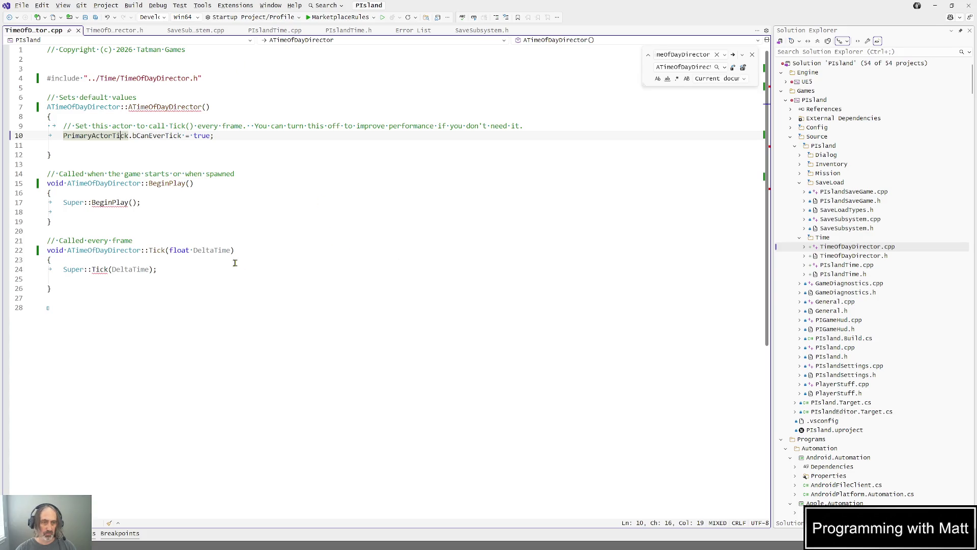
Correct the constructor declaration on line 16 to ATimeOfDayDirector and save the header.
{"action": "left_click", "coordinate": [122, 33]}
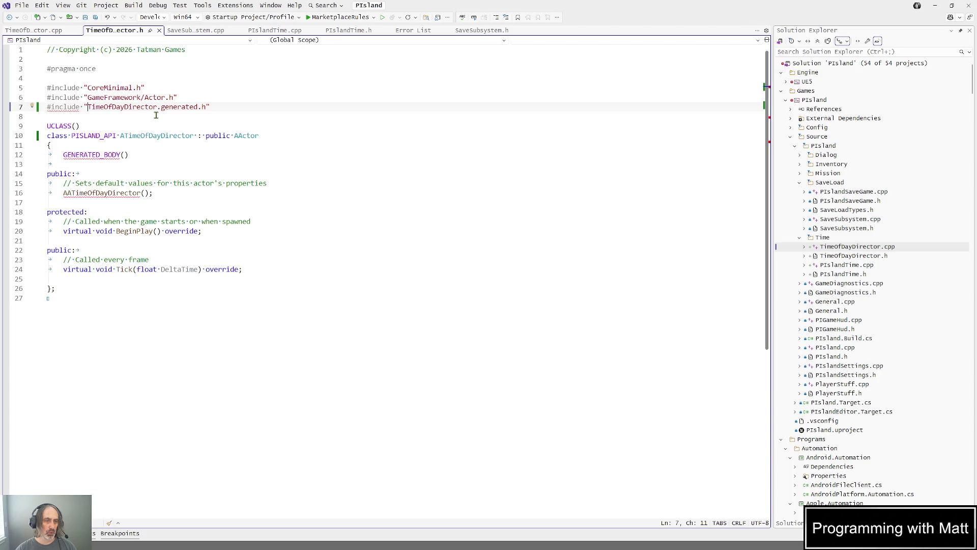
{"action": "left_click", "coordinate": [67, 193]}
{"action": "key", "text": "BackSpace"}
{"action": "key", "text": "Up"}
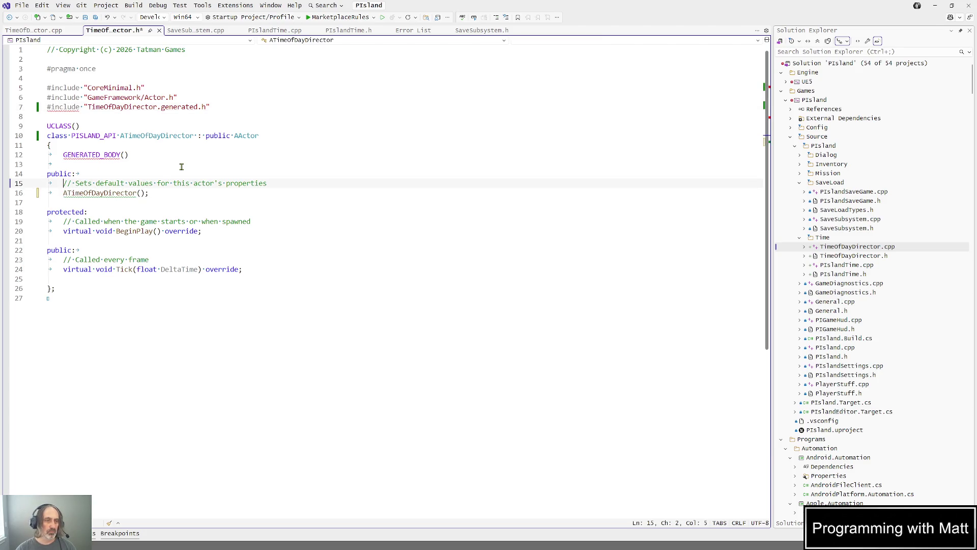
{"action": "key", "text": "ctrl+s"}
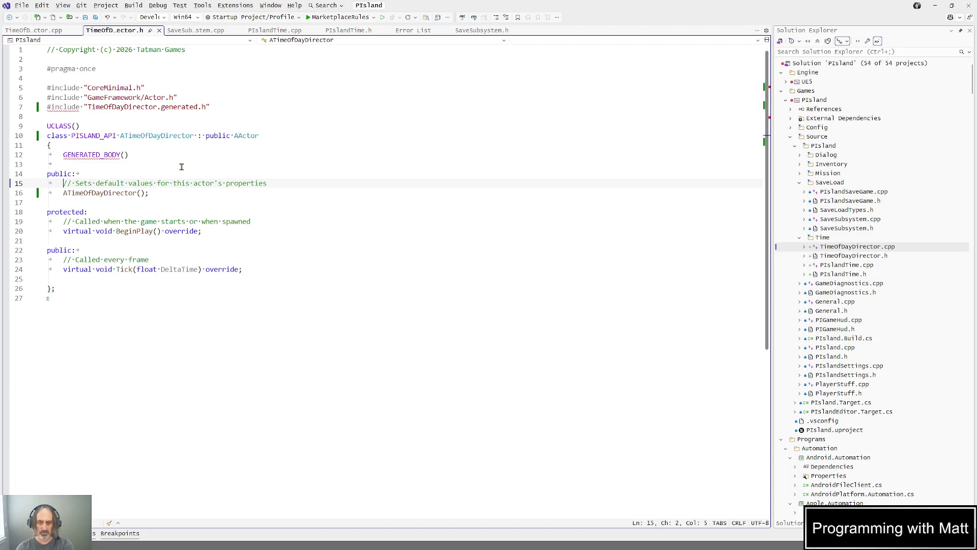
{"action": "left_click", "coordinate": [181, 166]}
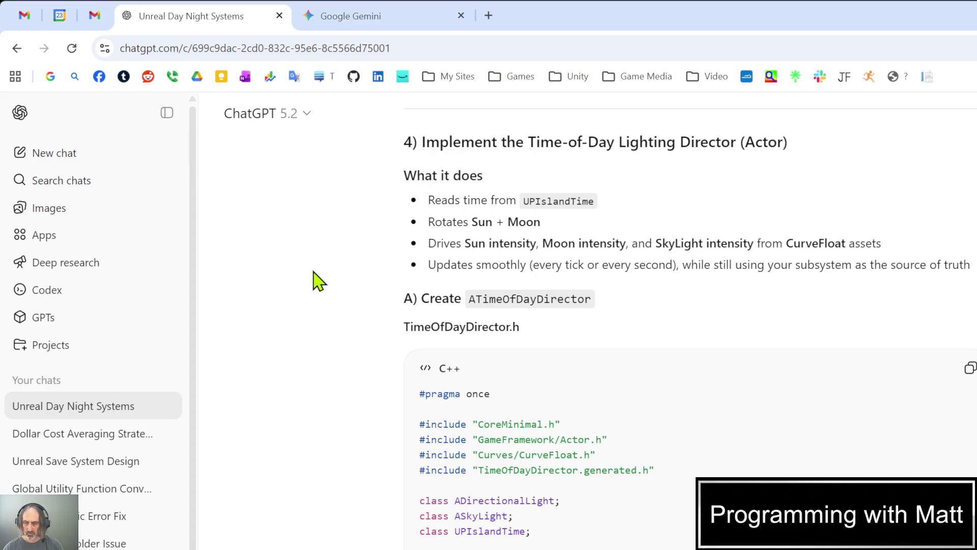
Select and copy ChatGPT's TimeOfDayDirector.h code, from the includes through the class body.
{"action": "scroll", "coordinate": [314, 279], "scroll_direction": "down", "scroll_amount": 2}
{"action": "mouse_move", "coordinate": [657, 319]}
{"action": "left_mouse_down"}
{"action": "mouse_move", "coordinate": [448, 306]}
{"action": "mouse_move", "coordinate": [371, 283]}
{"action": "left_mouse_up"}
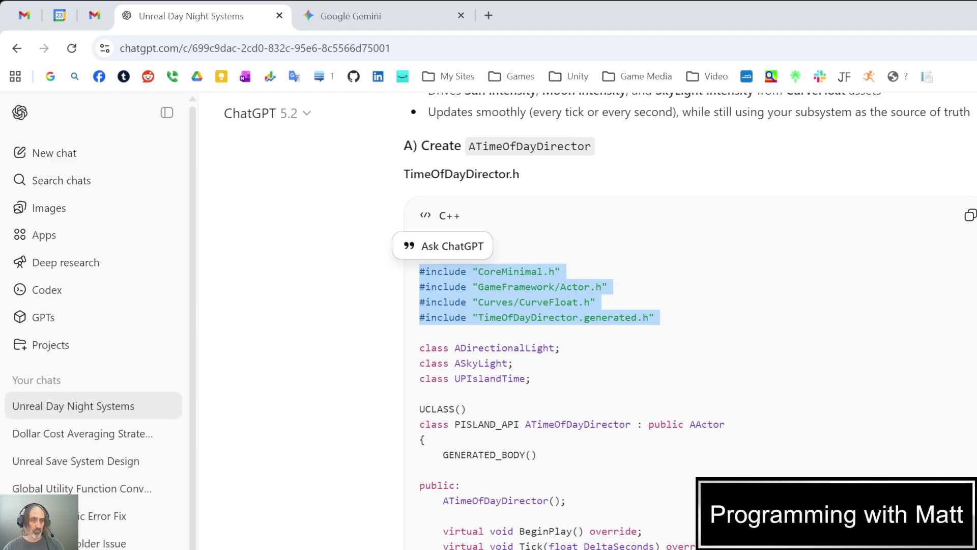
{"action": "left_click_drag", "start_coordinate": [438, 454], "coordinate": [456, 546]}
{"action": "scroll", "coordinate": [455, 545], "scroll_direction": "down", "scroll_amount": 10}
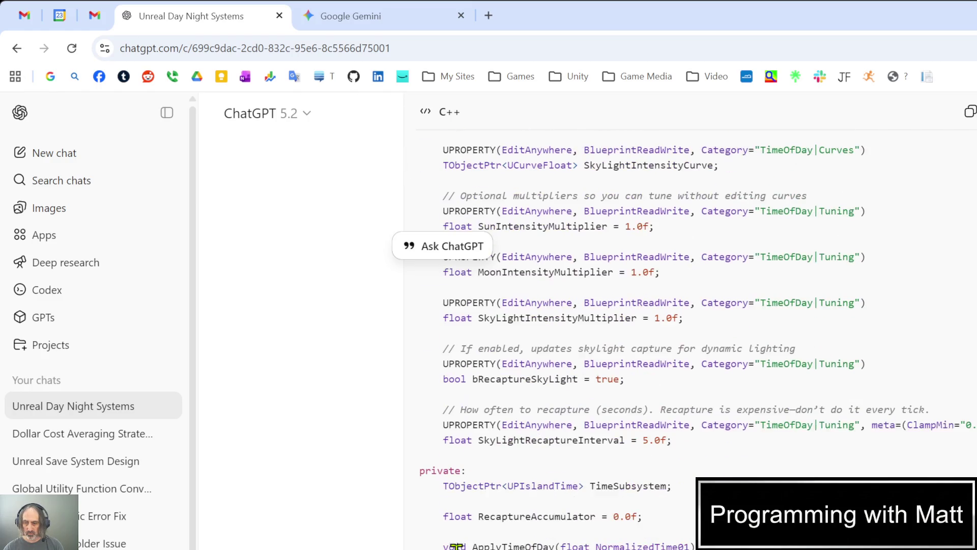
{"action": "left_click", "coordinate": [456, 546], "text": "shift"}
{"action": "key", "text": "ctrl+c"}
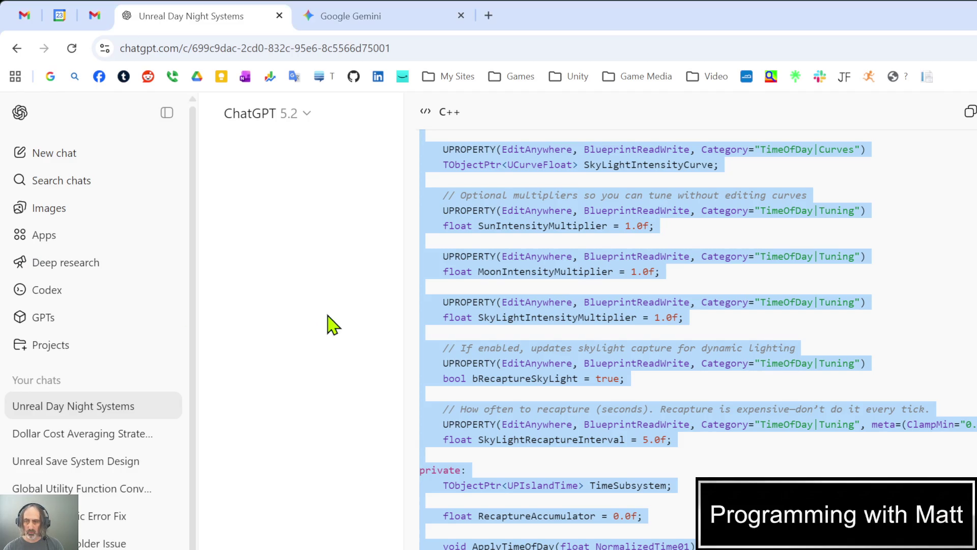
{"action": "scroll", "coordinate": [358, 314], "scroll_direction": "up", "scroll_amount": 12}
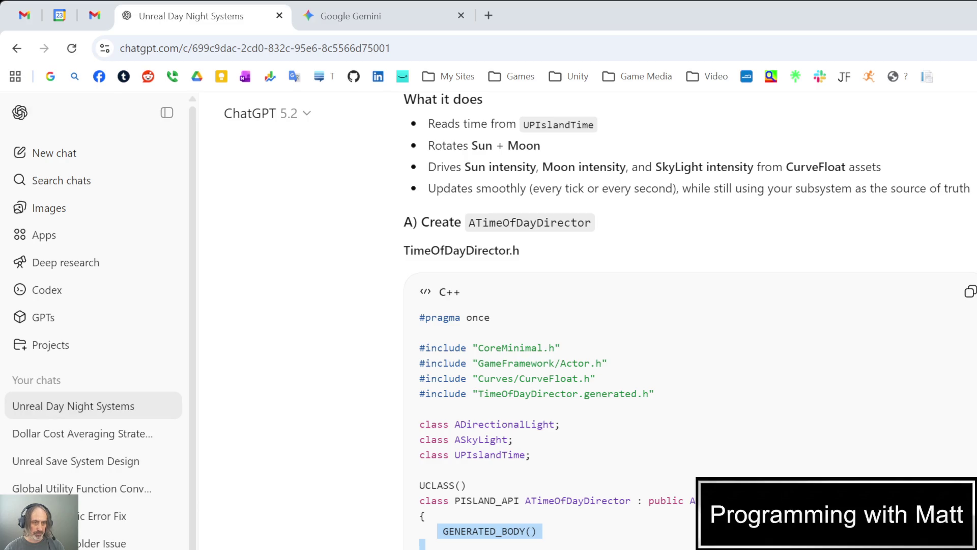
Select the generated TimeOfDayDirector.h and TimeOfDayDirector.cpp code blocks in ChatGPT for copying.
{"action": "mouse_move", "coordinate": [422, 544]}
{"action": "left_mouse_down"}
{"action": "mouse_move", "coordinate": [170, 379]}
{"action": "mouse_move", "coordinate": [416, 504]}
{"action": "left_mouse_up"}
{"action": "scroll", "coordinate": [414, 503], "scroll_direction": "down", "scroll_amount": 7}
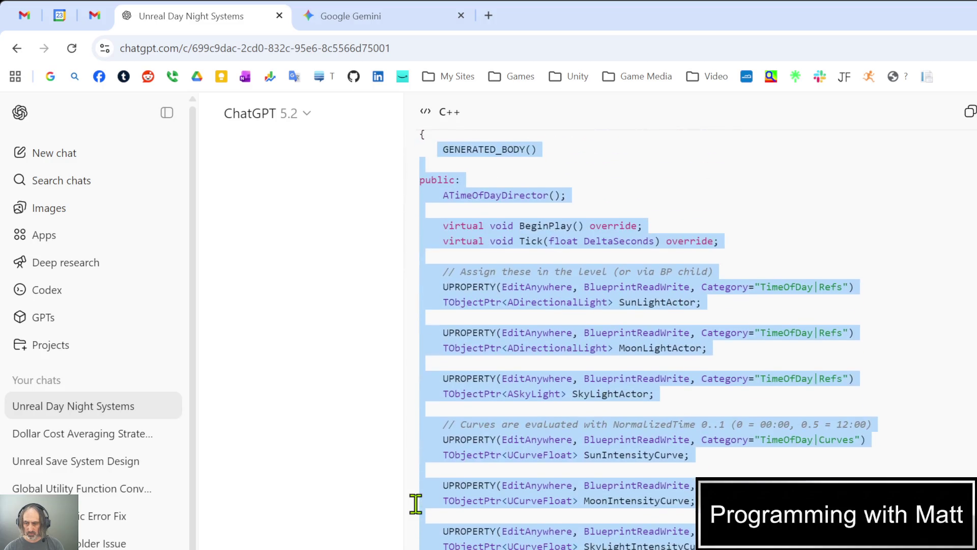
{"action": "scroll", "coordinate": [416, 504], "scroll_direction": "down", "scroll_amount": 15}
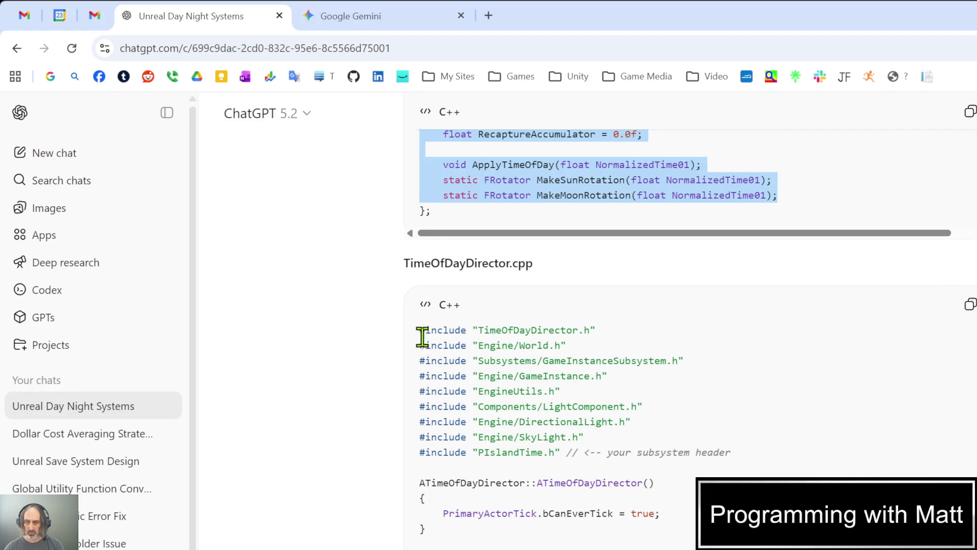
{"action": "left_click_drag", "start_coordinate": [421, 332], "coordinate": [519, 547]}
{"action": "scroll", "coordinate": [519, 547], "scroll_direction": "down", "scroll_amount": 15}
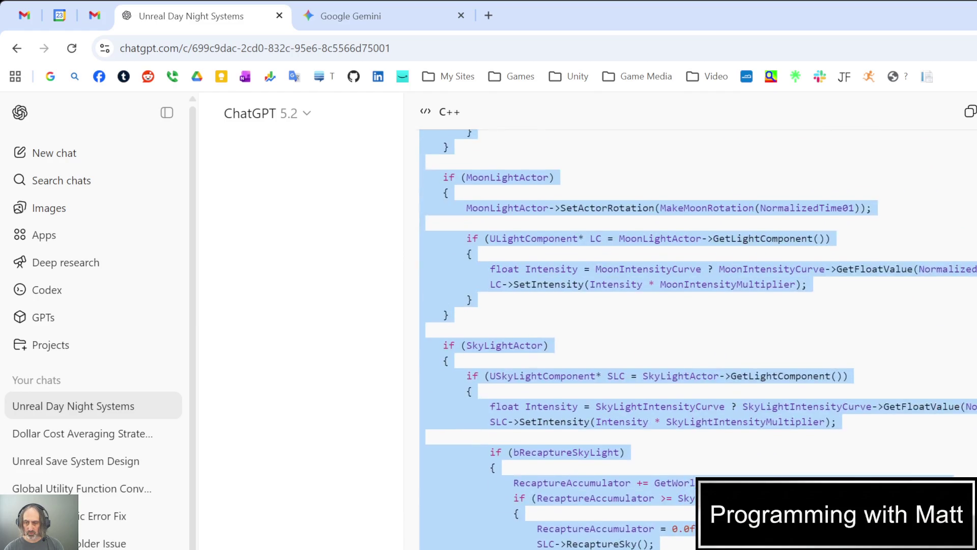
{"action": "scroll", "coordinate": [697, 336], "scroll_direction": "up", "scroll_amount": 2}
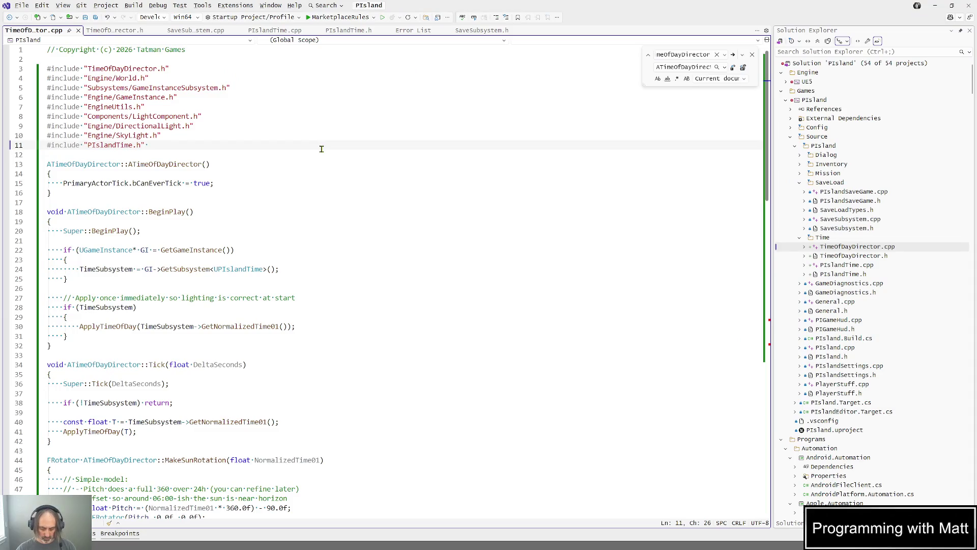
Build the solution and inspect the default-constructor, SetActorRotation line 64 and ADirectionalLight errors.
{"action": "key", "text": "ctrl+shift+b"}
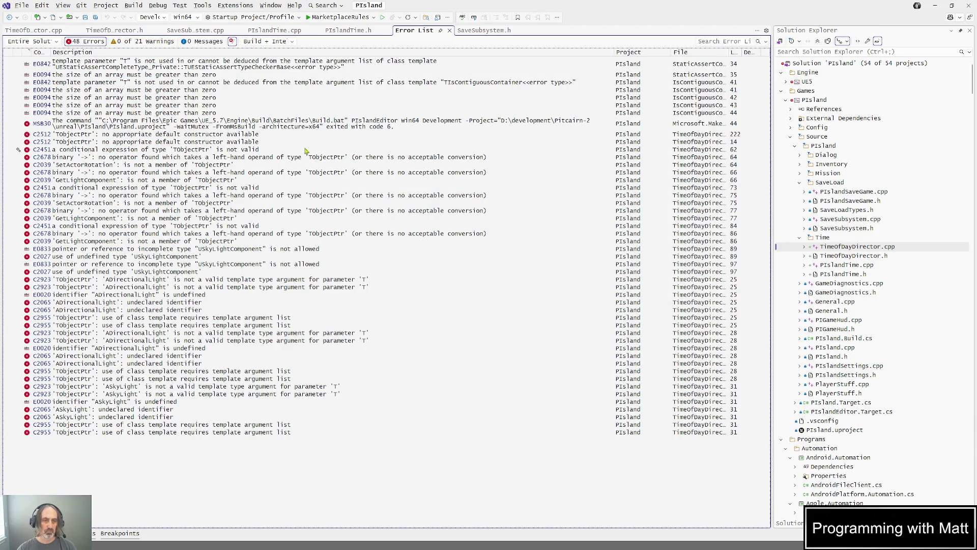
{"action": "double_click", "coordinate": [244, 135]}
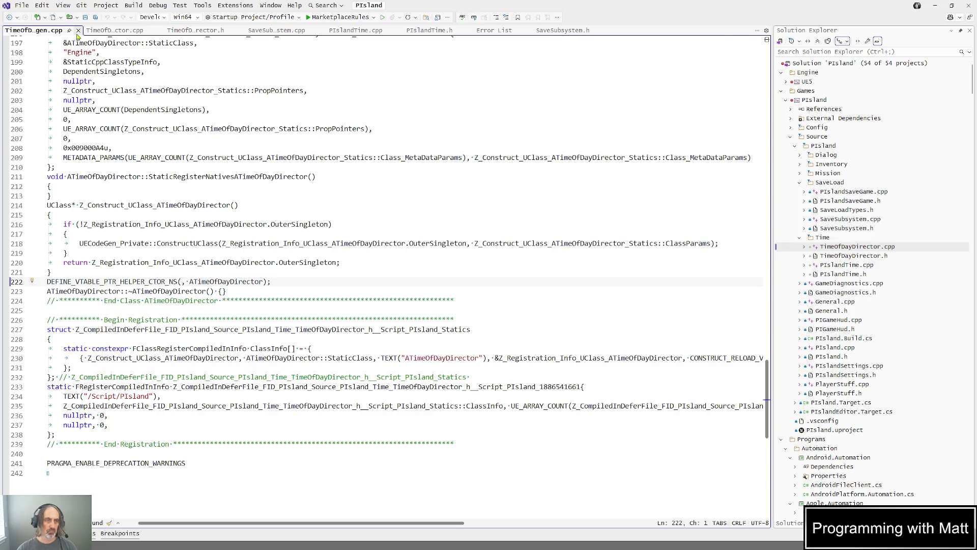
{"action": "left_click", "coordinate": [78, 31]}
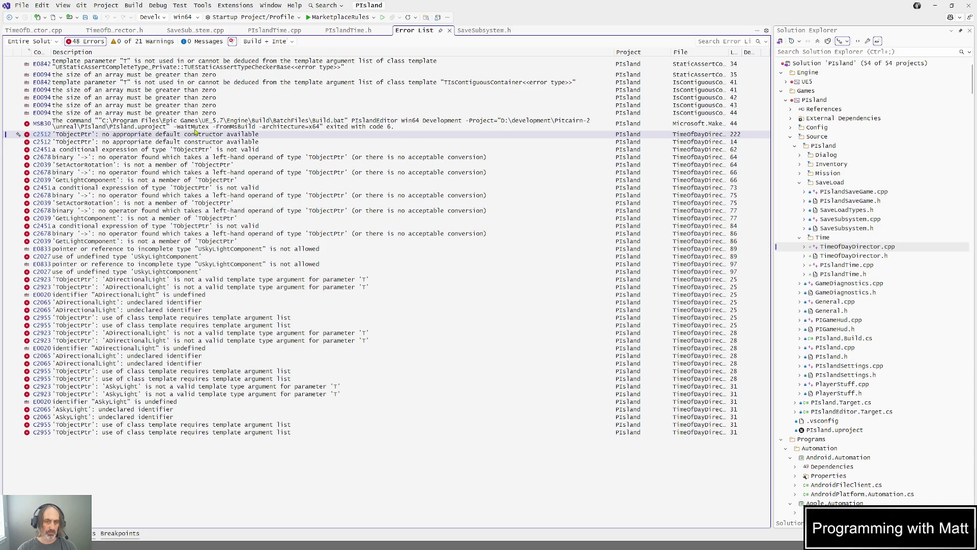
{"action": "double_click", "coordinate": [206, 157]}
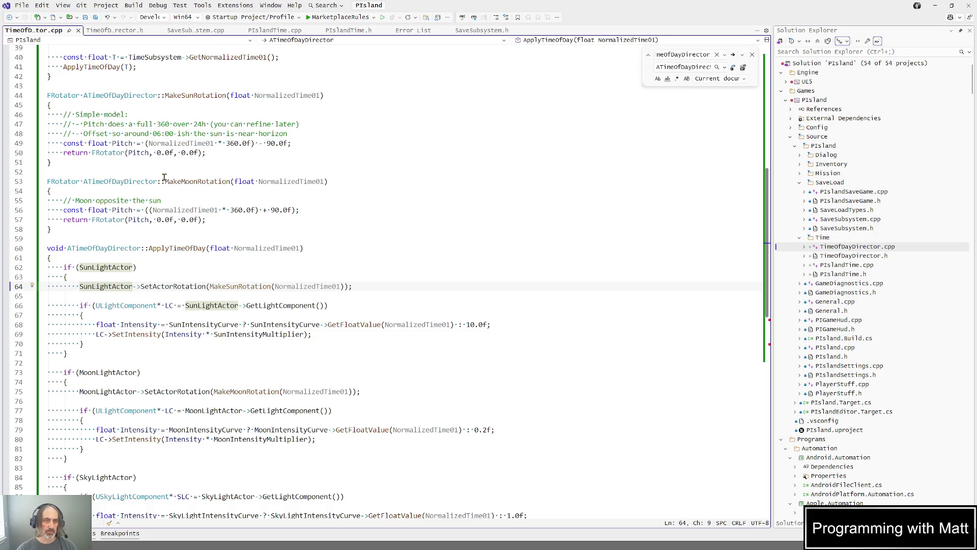
{"action": "left_click", "coordinate": [115, 31]}
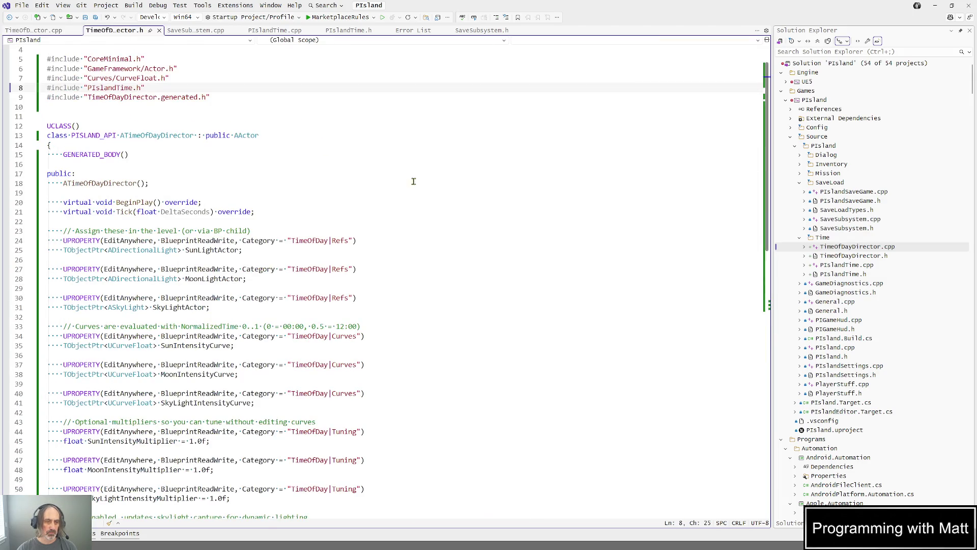
{"action": "left_click", "coordinate": [170, 249], "text": "ctrl"}
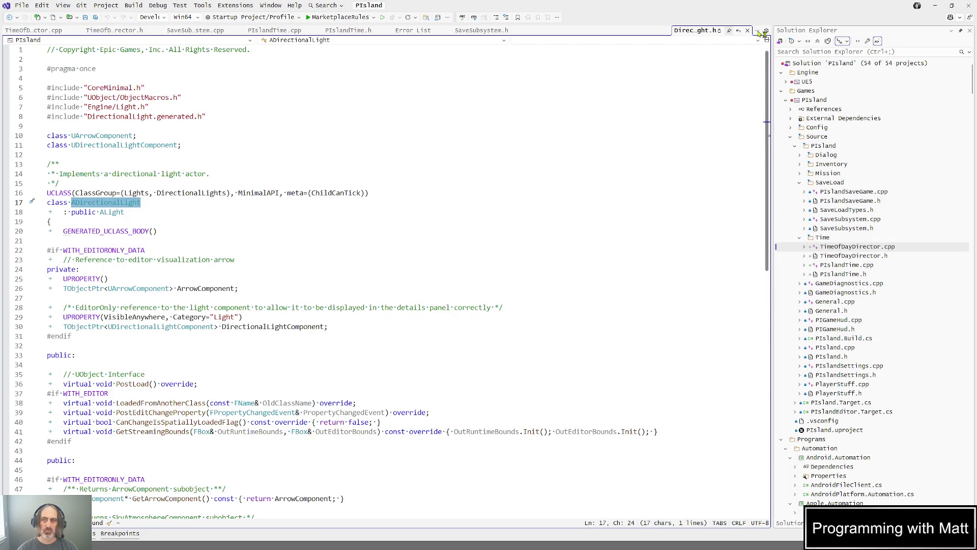
{"action": "left_click", "coordinate": [748, 31]}
Clean and rebuild the TimeOfDayDirector project, then build it again.
{"action": "scroll", "coordinate": [136, 217], "scroll_direction": "up", "scroll_amount": 1}
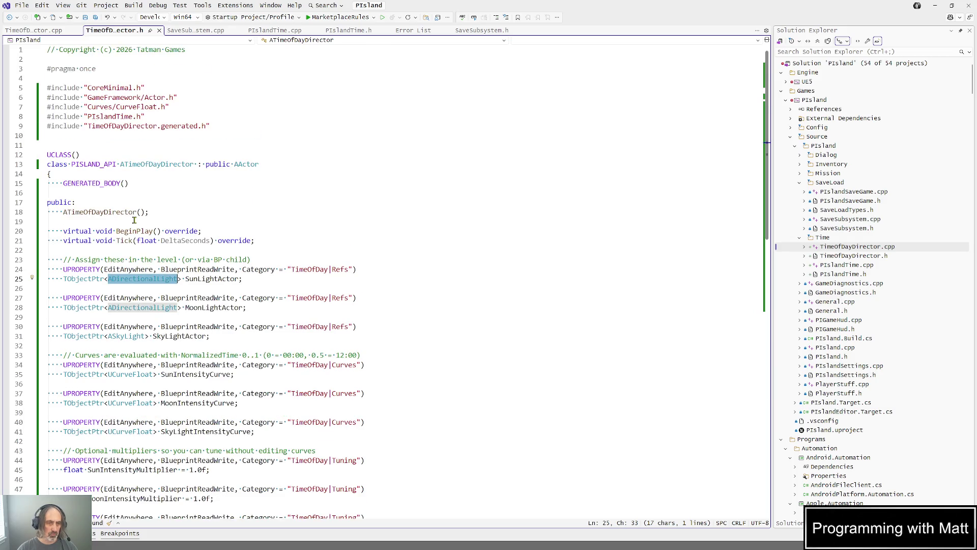
{"action": "scroll", "coordinate": [134, 220], "scroll_direction": "down", "scroll_amount": 15}
{"action": "scroll", "coordinate": [134, 220], "scroll_direction": "up", "scroll_amount": 13}
{"action": "left_click", "coordinate": [34, 31]}
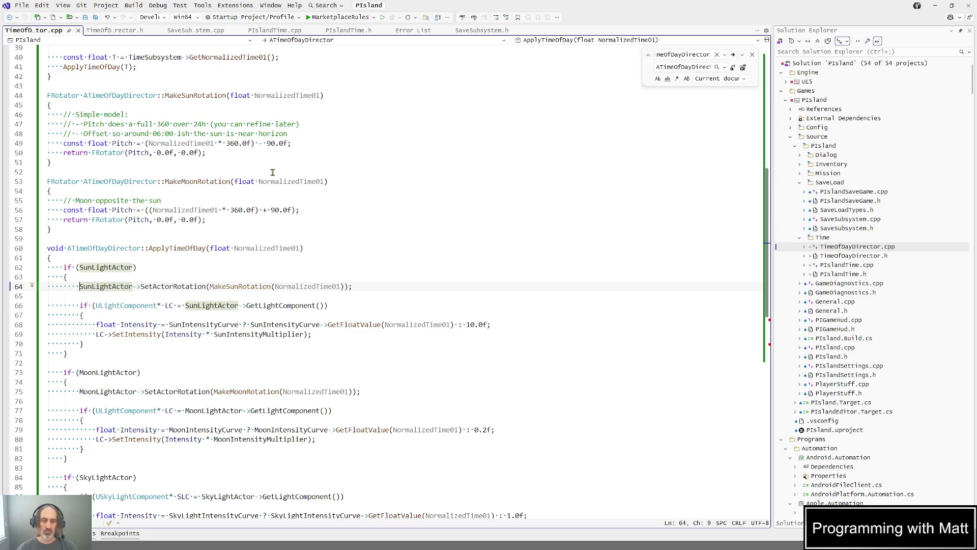
{"action": "scroll", "coordinate": [272, 172], "scroll_direction": "up", "scroll_amount": 6}
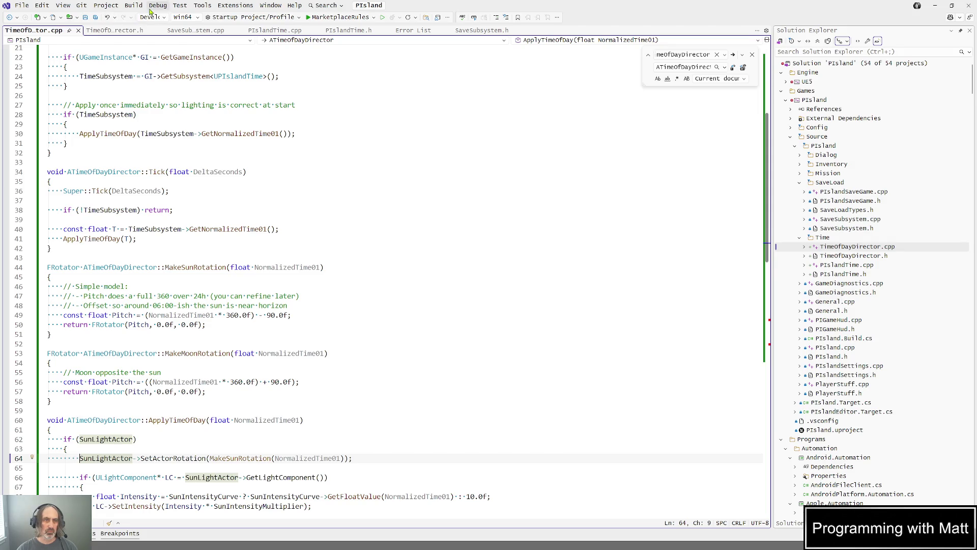
{"action": "key", "text": "ctrl+alt+F7"}
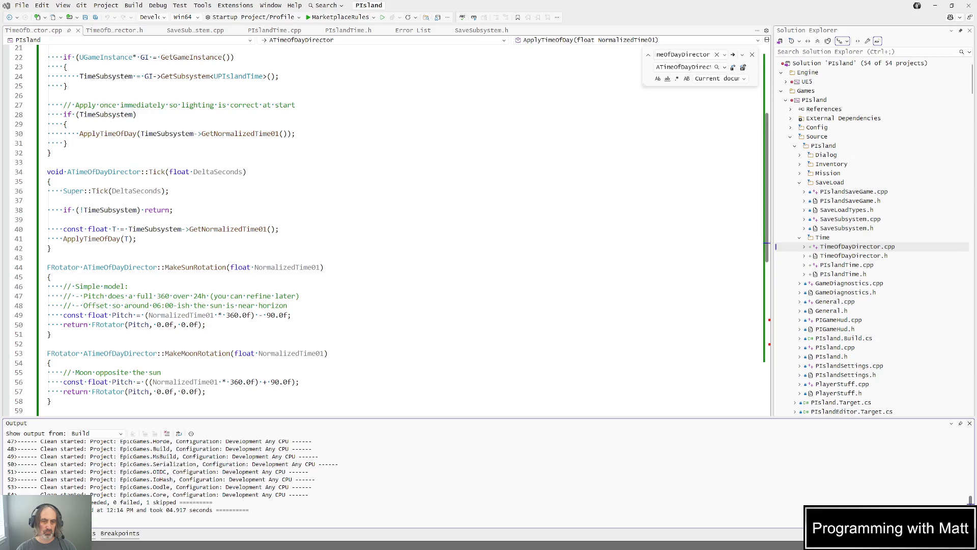
{"action": "left_click", "coordinate": [614, 192]}
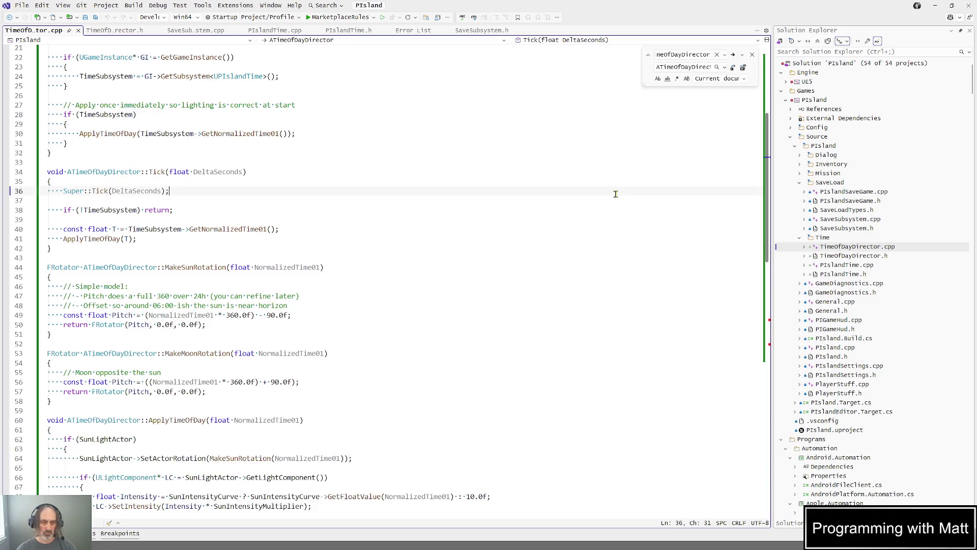
{"action": "key", "text": "ctrl+shift+b"}
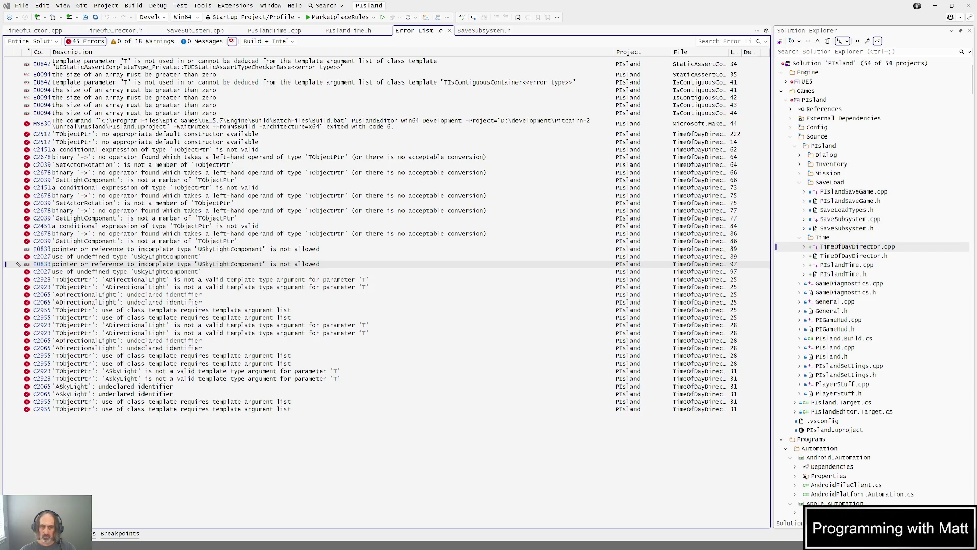
Jump from the line-28 C2923 error to TimeOfDayDirector.h and select the light declarations on lines 22–29.
{"action": "left_click", "coordinate": [69, 31]}
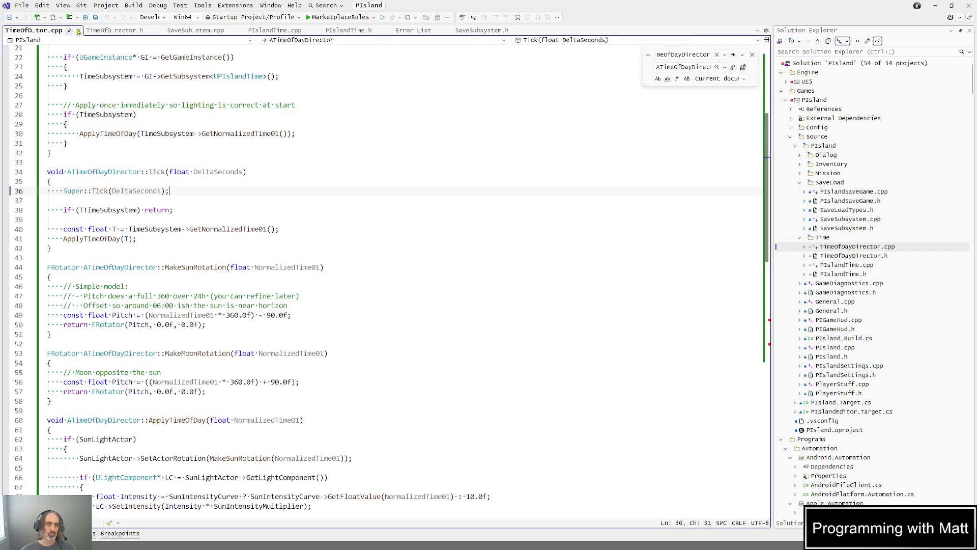
{"action": "left_click", "coordinate": [112, 31]}
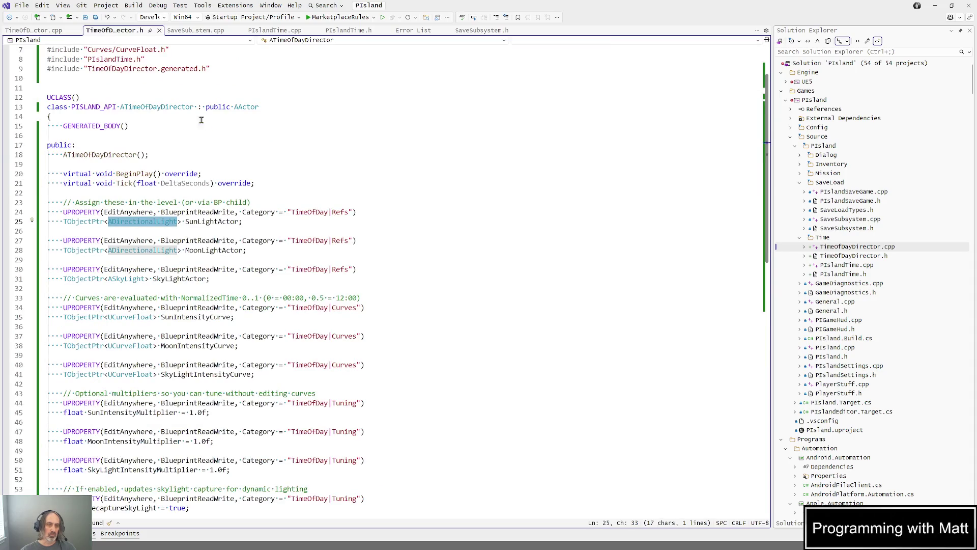
{"action": "left_click", "coordinate": [295, 164]}
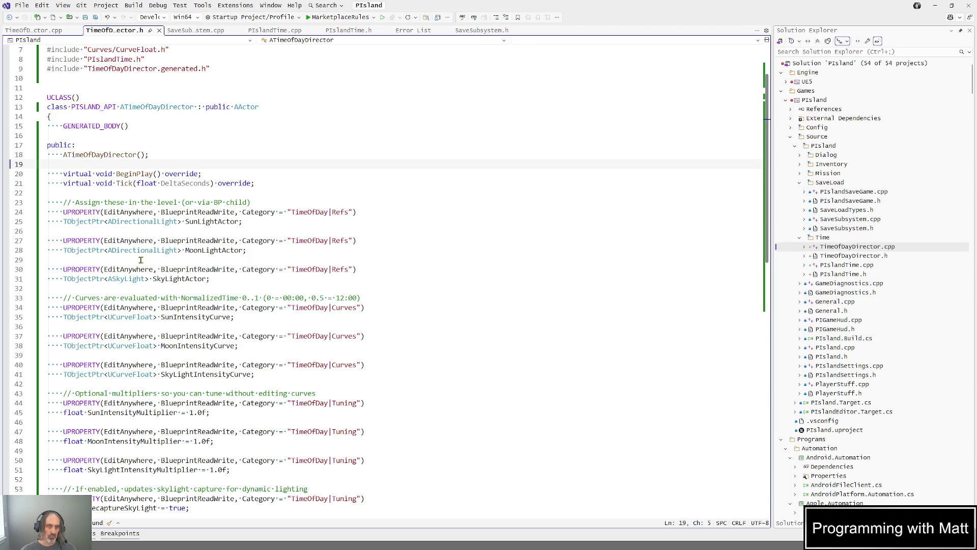
{"action": "scroll", "coordinate": [173, 205], "scroll_direction": "up", "scroll_amount": 2}
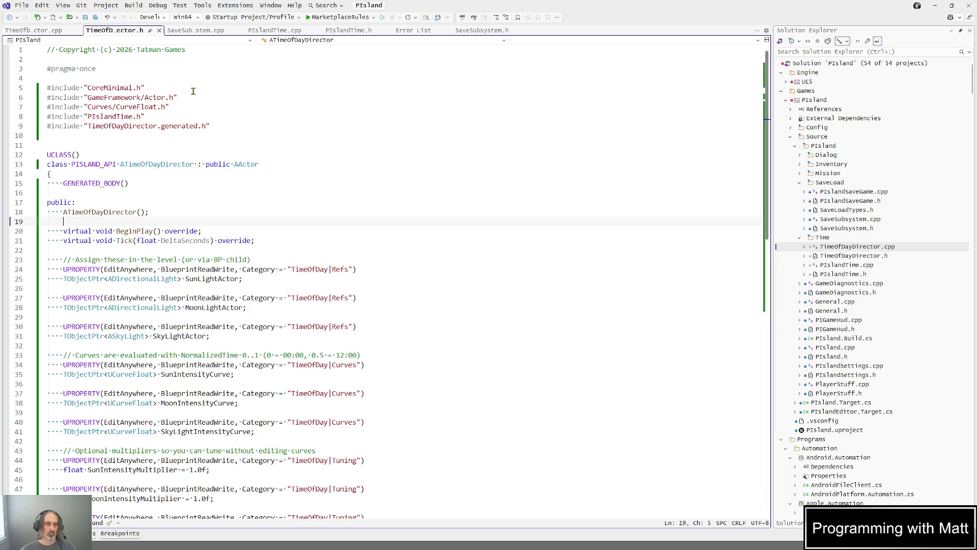
{"action": "left_click", "coordinate": [22, 31]}
{"action": "scroll", "coordinate": [152, 84], "scroll_direction": "up", "scroll_amount": 7}
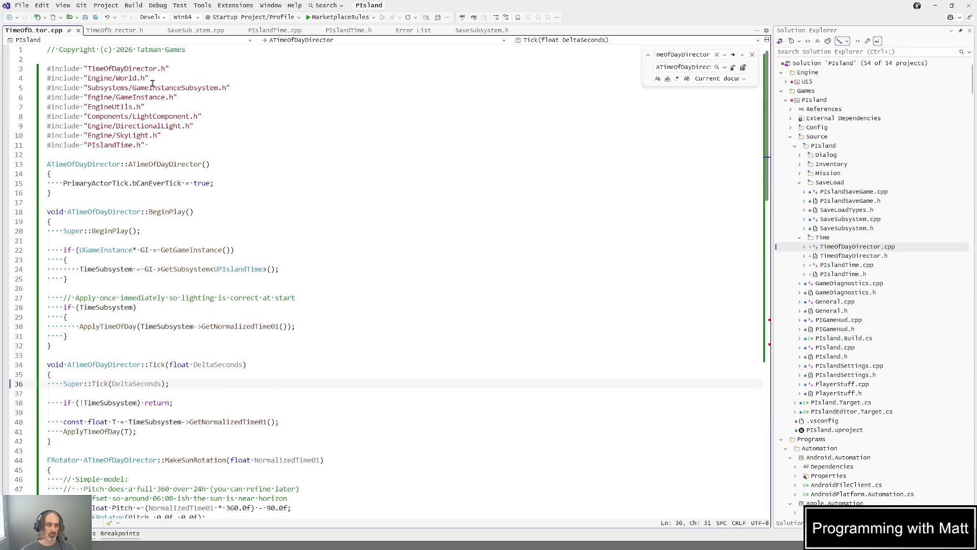
{"action": "left_click", "coordinate": [413, 31]}
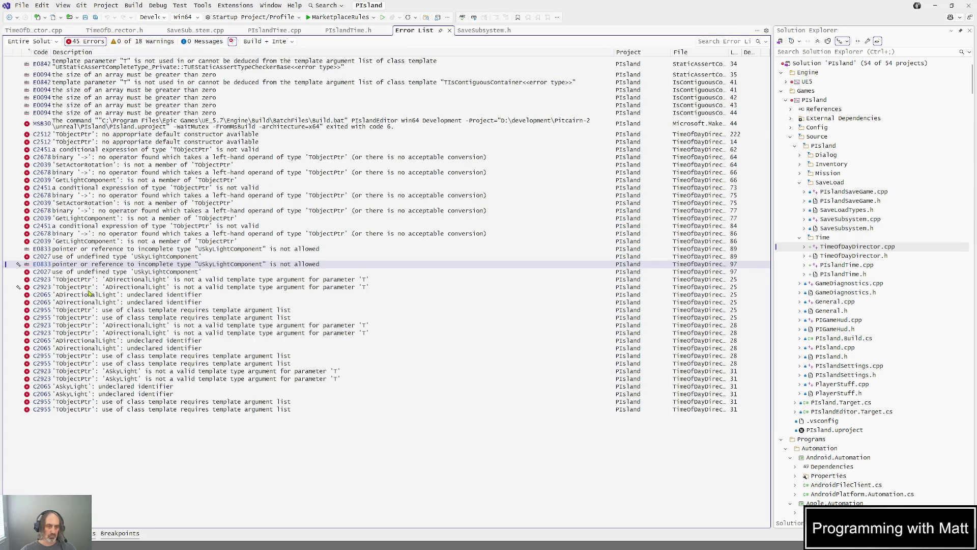
{"action": "double_click", "coordinate": [90, 340]}
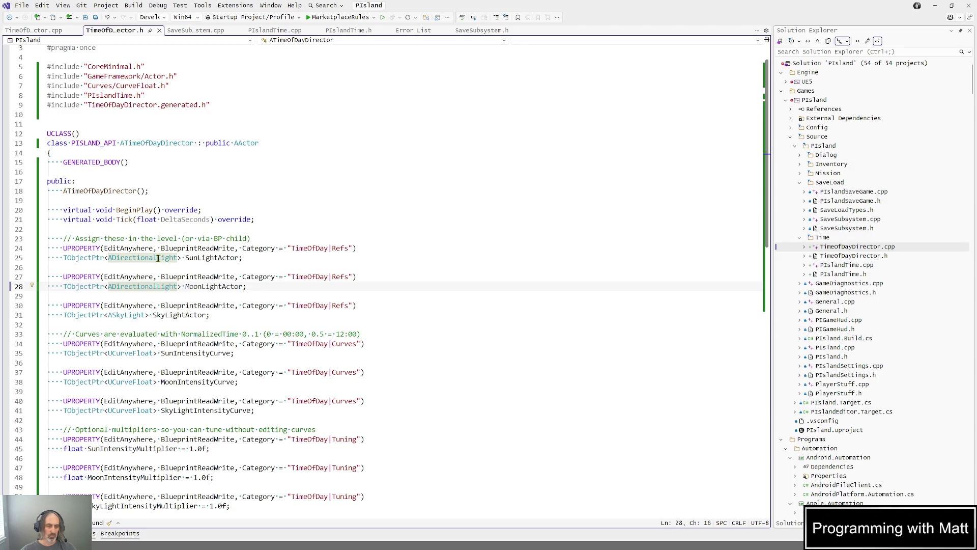
{"action": "left_click", "coordinate": [224, 211]}
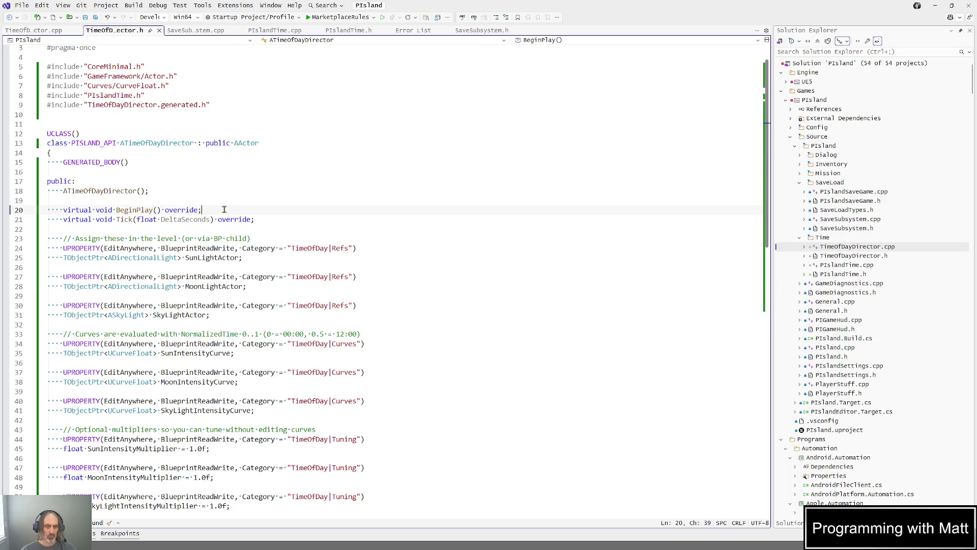
{"action": "mouse_move", "coordinate": [282, 292]}
{"action": "left_mouse_down"}
{"action": "mouse_move", "coordinate": [61, 277]}
{"action": "mouse_move", "coordinate": [7, 225]}
{"action": "left_mouse_up"}
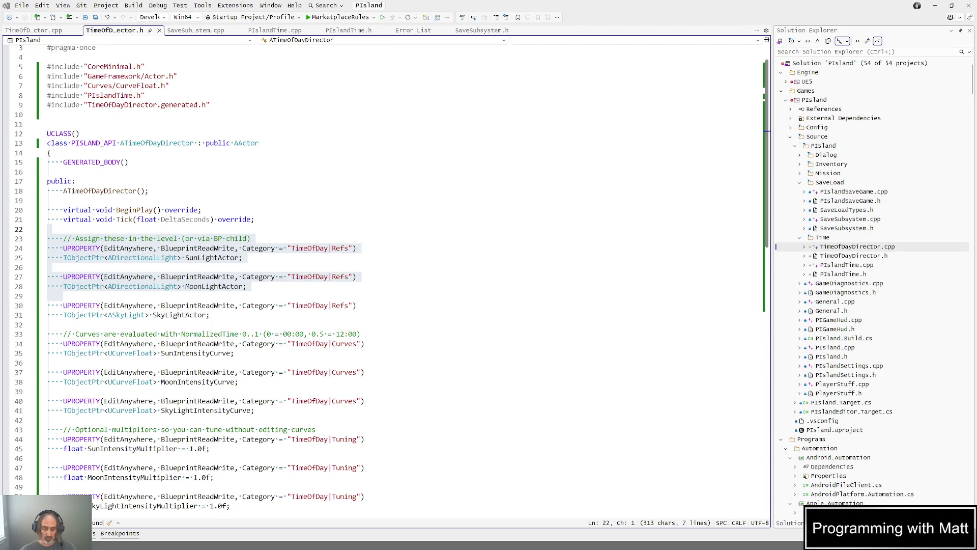
Forward-declare ADirectionalLight, ASkyLight and UPIslandTime in TimeOfDayDirector.h, save, and rebuild.
{"action": "key", "text": "Tab"}
{"action": "left_click", "coordinate": [266, 103]}
{"action": "key", "text": "Return"}
{"action": "key", "text": "ctrl+s"}
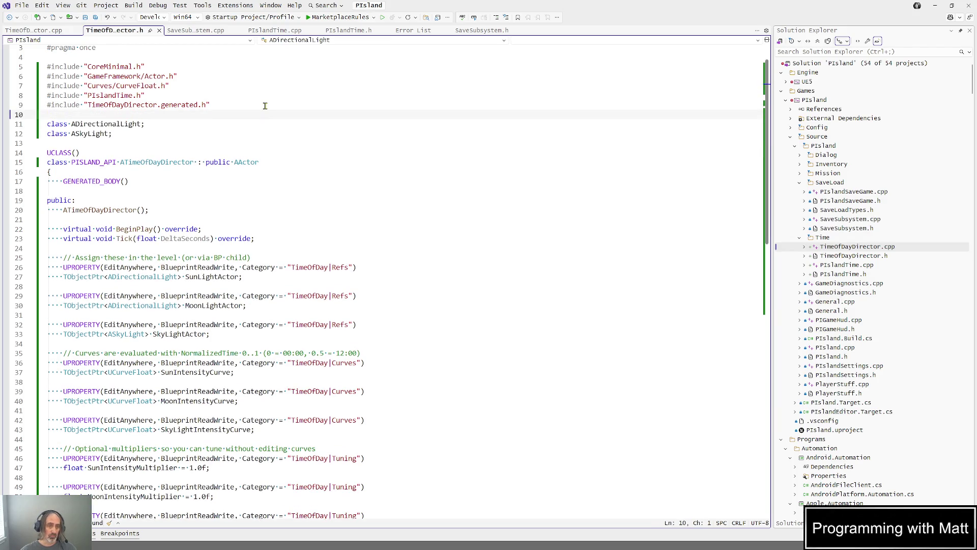
{"action": "key", "text": "Page_Down"}
{"action": "key", "text": "Page_Up"}
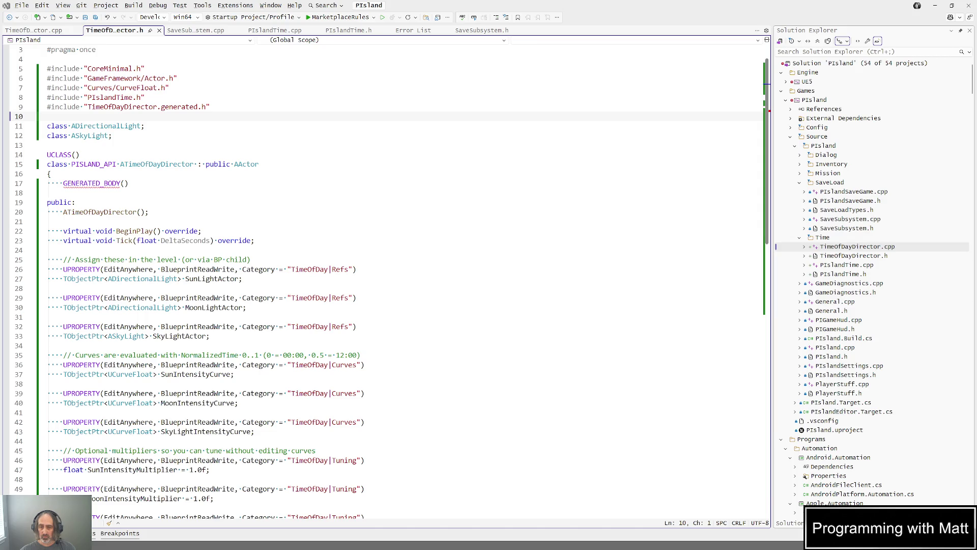
{"action": "left_click_drag", "start_coordinate": [112, 136], "coordinate": [24, 131]}
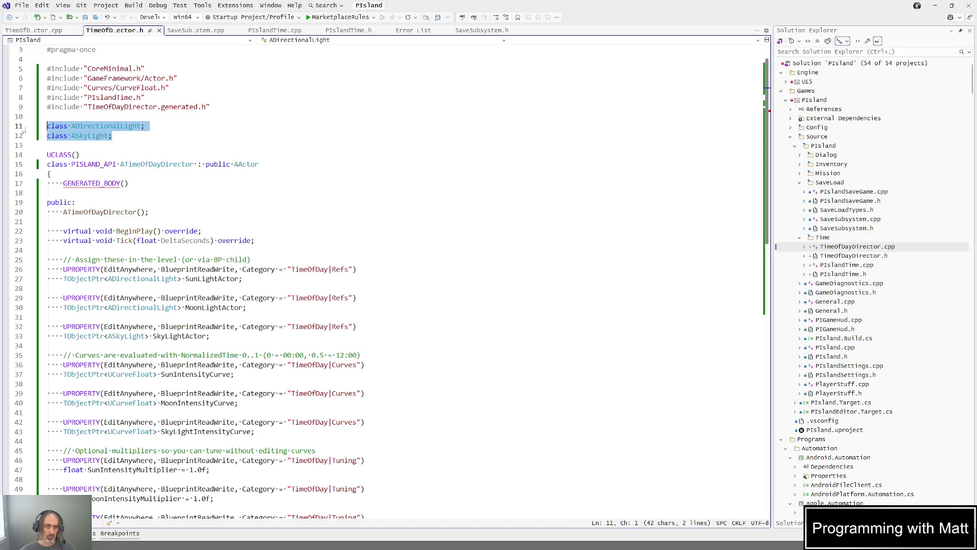
{"action": "type", "text": "class ADirectionalLight; class ASkyLight; class UPIslandTime;"}
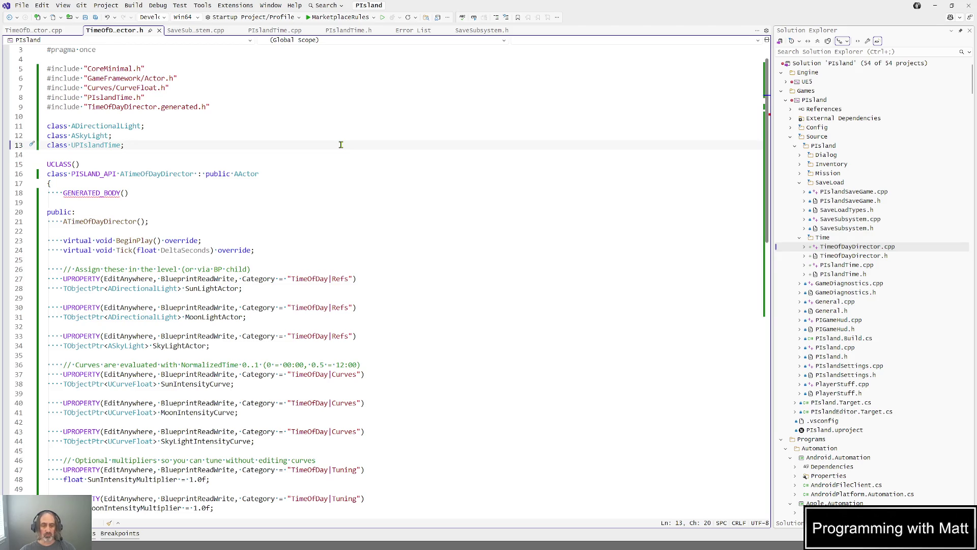
{"action": "key", "text": "ctrl+shift+b"}
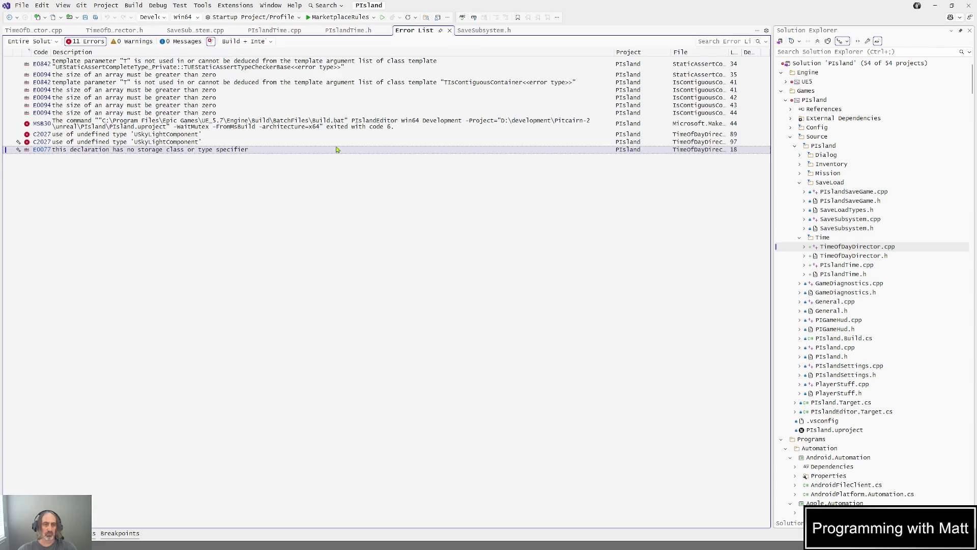
Follow the C2027 USkyLightComponent error to SkyLightComponent.h, then return to TimeOfDayDirector.cpp's top.
{"action": "left_click", "coordinate": [172, 136]}
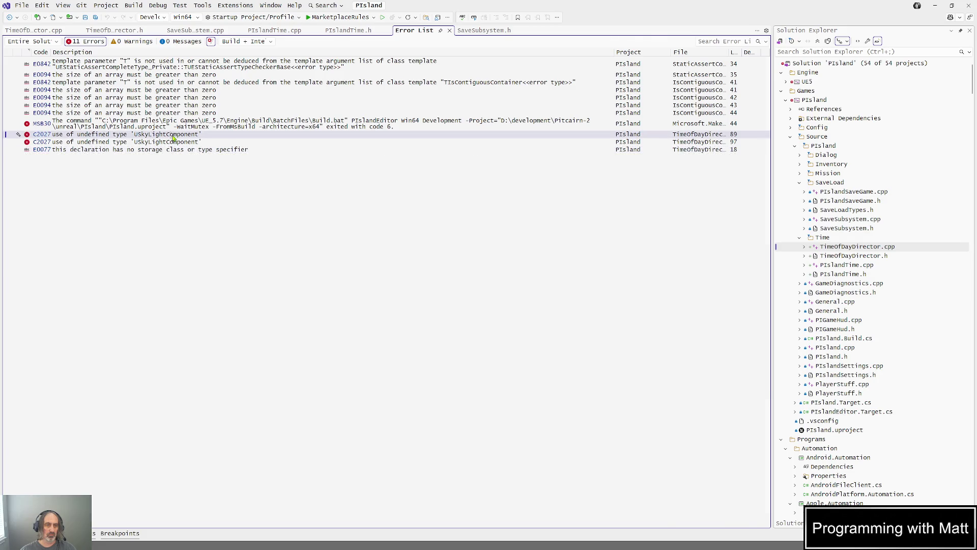
{"action": "double_click", "coordinate": [173, 135]}
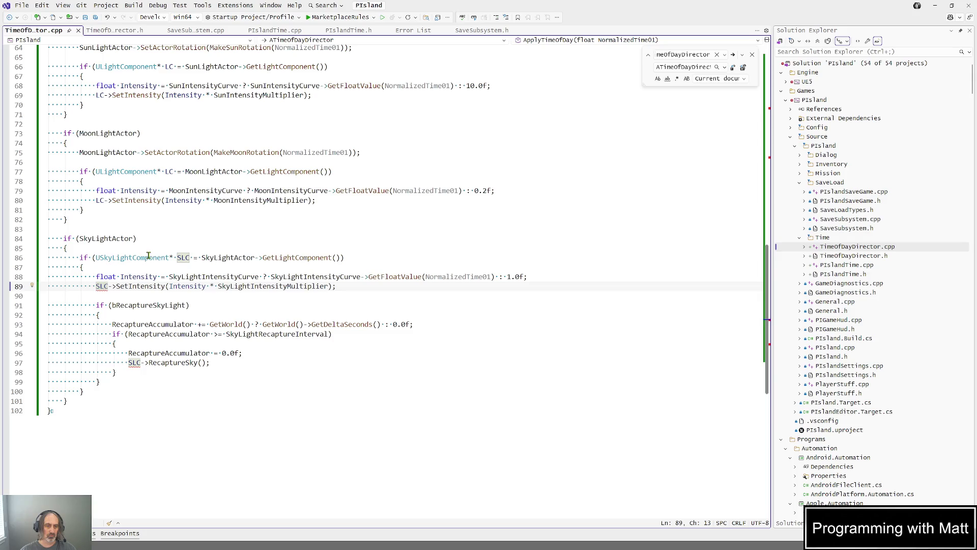
{"action": "key", "text": "ctrl+minus"}
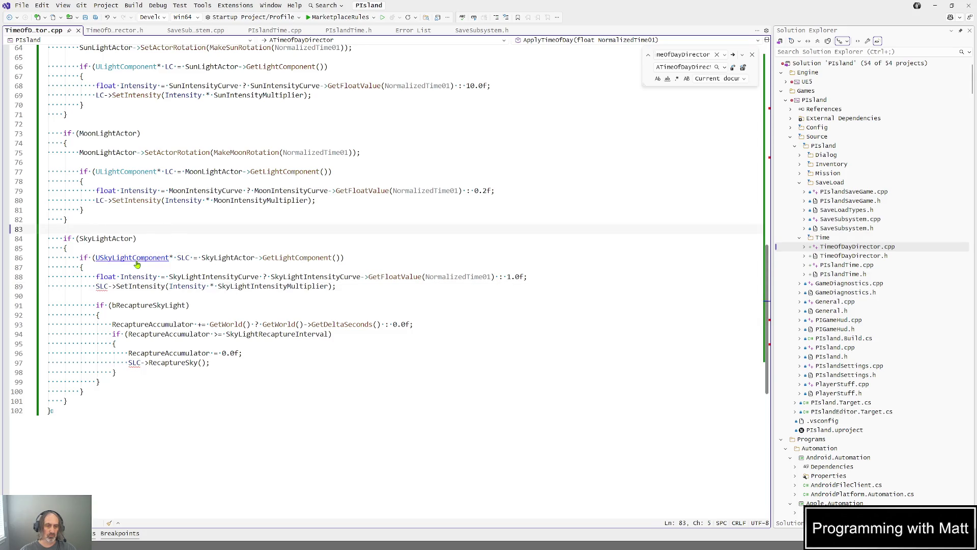
{"action": "left_click", "coordinate": [137, 264], "text": "ctrl"}
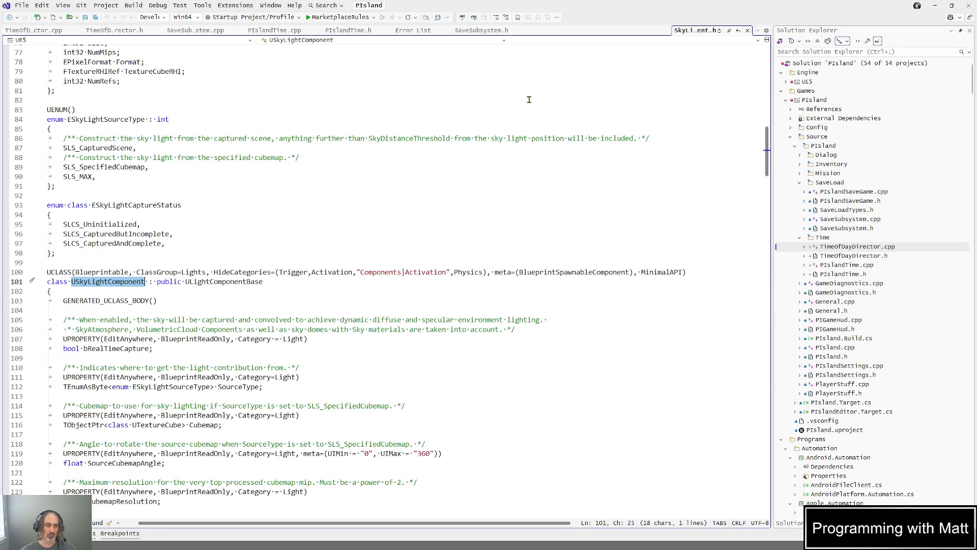
{"action": "key", "text": "ctrl+Home"}
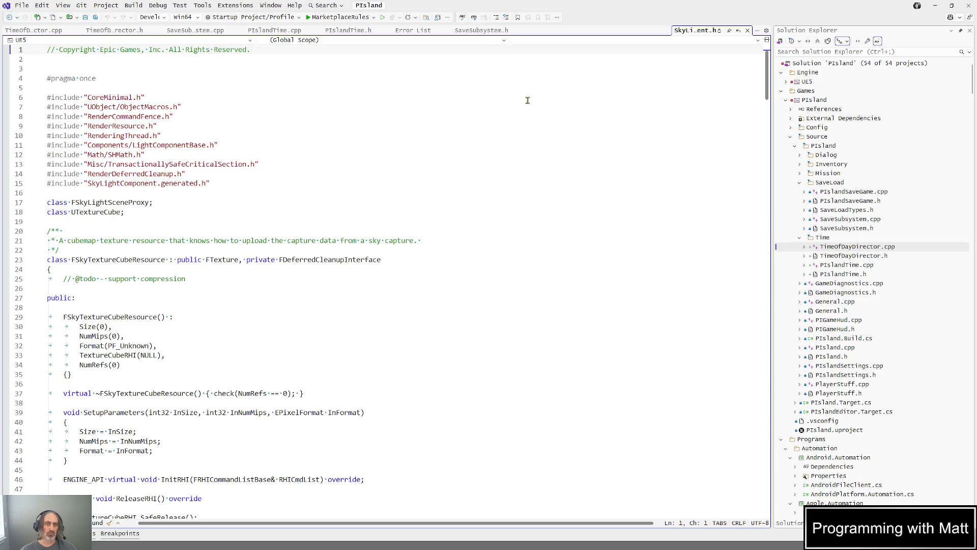
{"action": "double_click", "coordinate": [134, 182]}
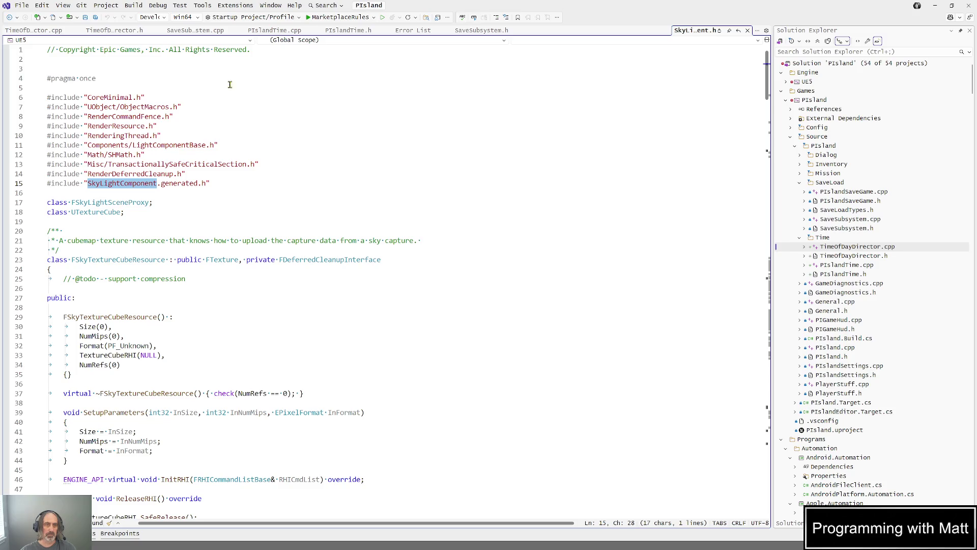
{"action": "left_click", "coordinate": [51, 31]}
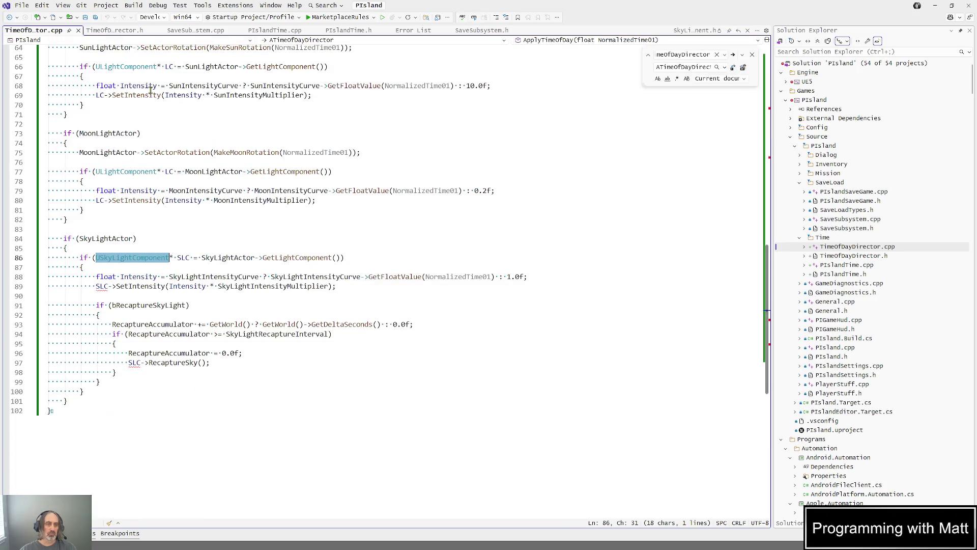
{"action": "key", "text": "ctrl+Home"}
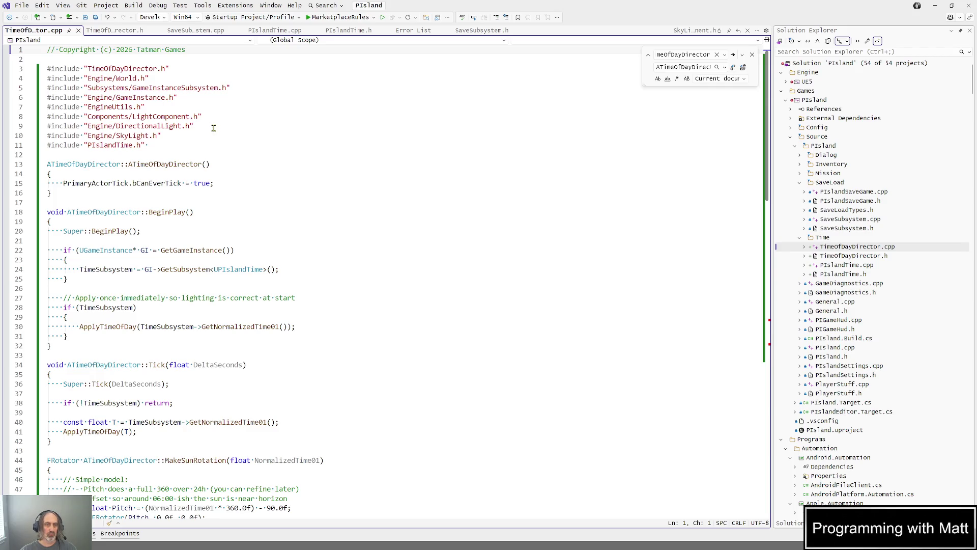
Add an #include "SkyLightComponent.h" line after the SkyLight.h include and save.
{"action": "left_click", "coordinate": [217, 108]}
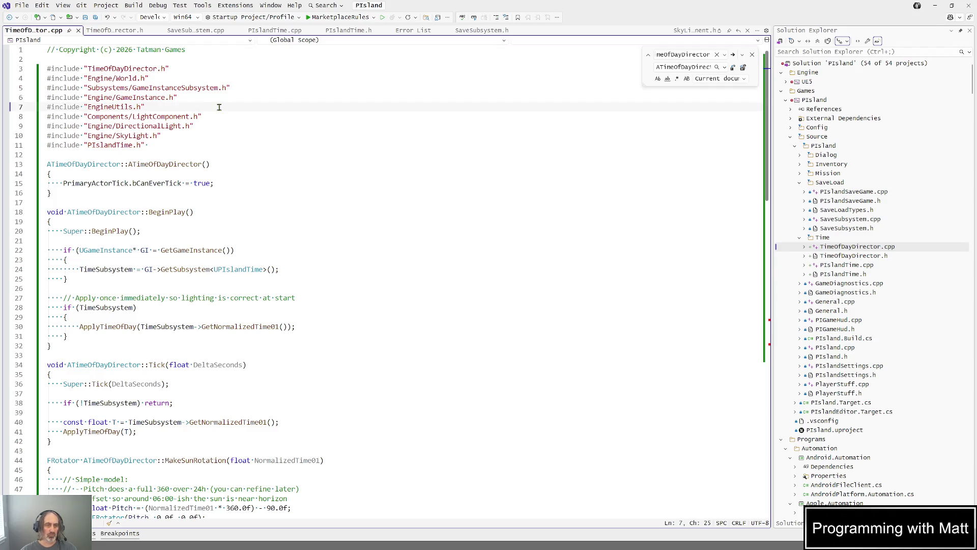
{"action": "key", "text": "Down"}
{"action": "key", "text": "Down"}
{"action": "key", "text": "Down"}
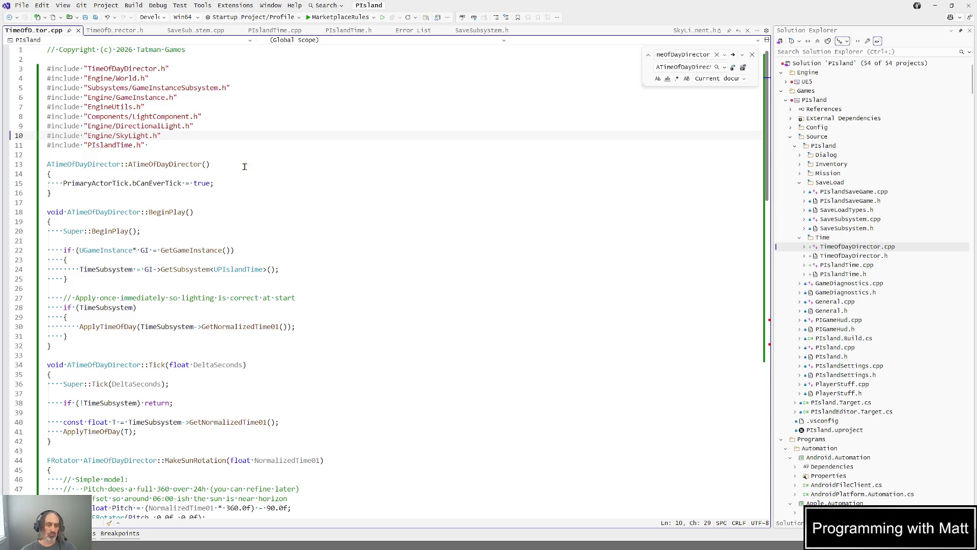
{"action": "key", "text": "Return"}
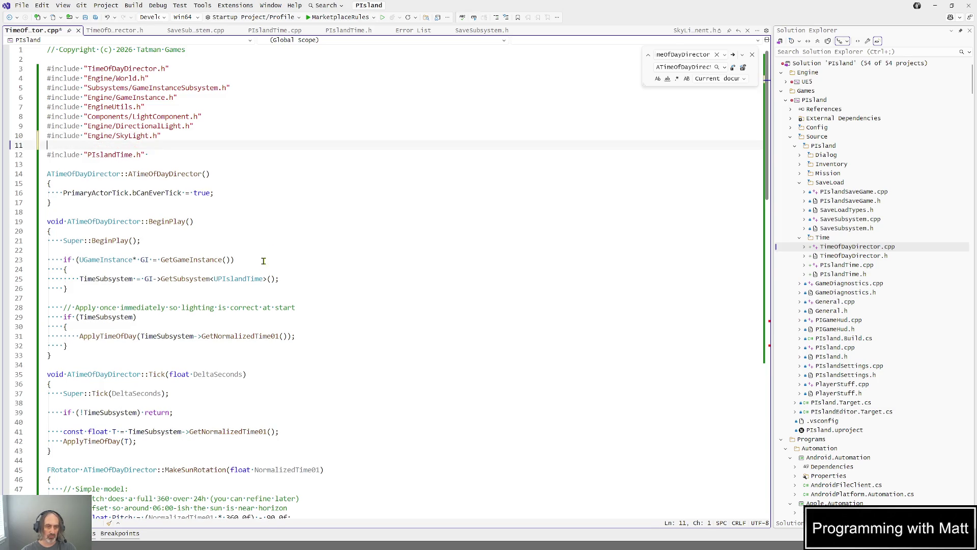
{"action": "type", "text": "#include \""}
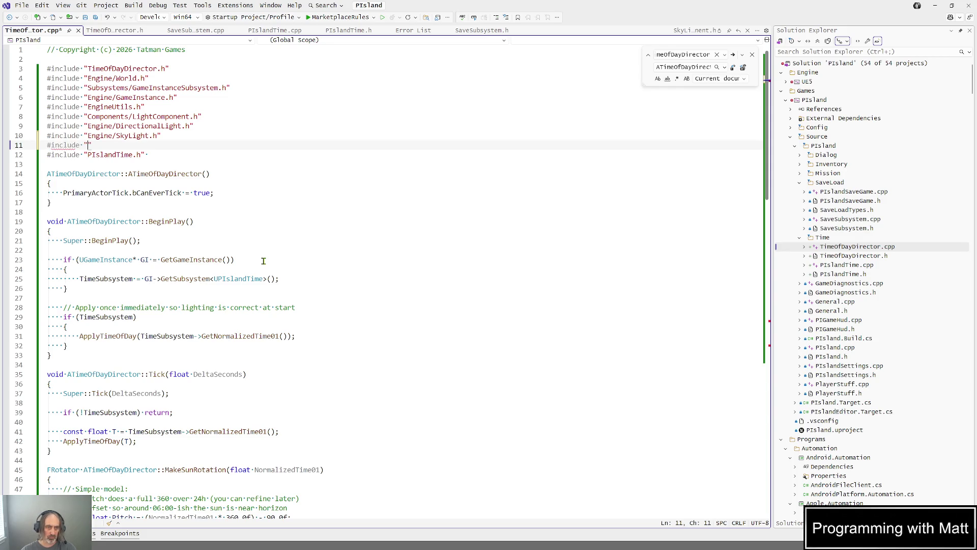
{"action": "type", "text": "Sky"}
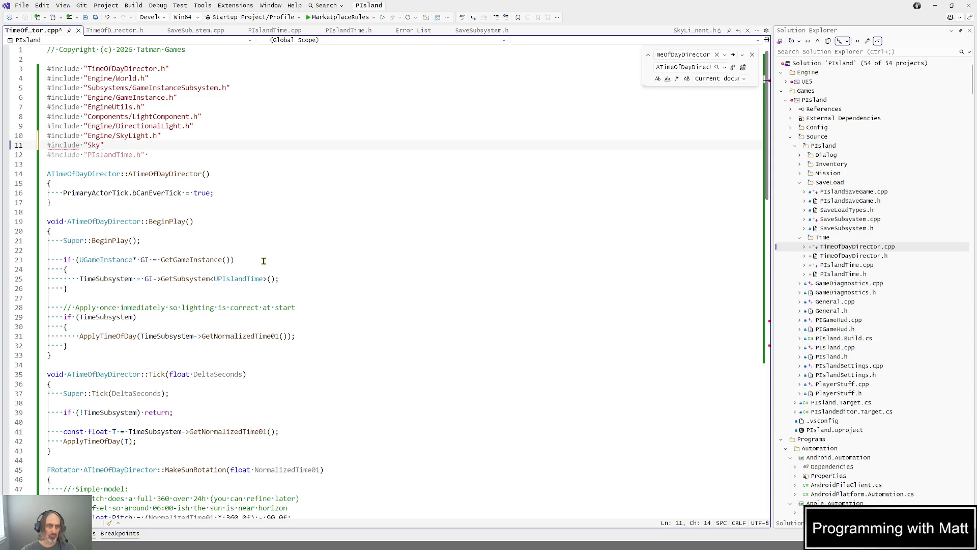
{"action": "key", "text": "Tab"}
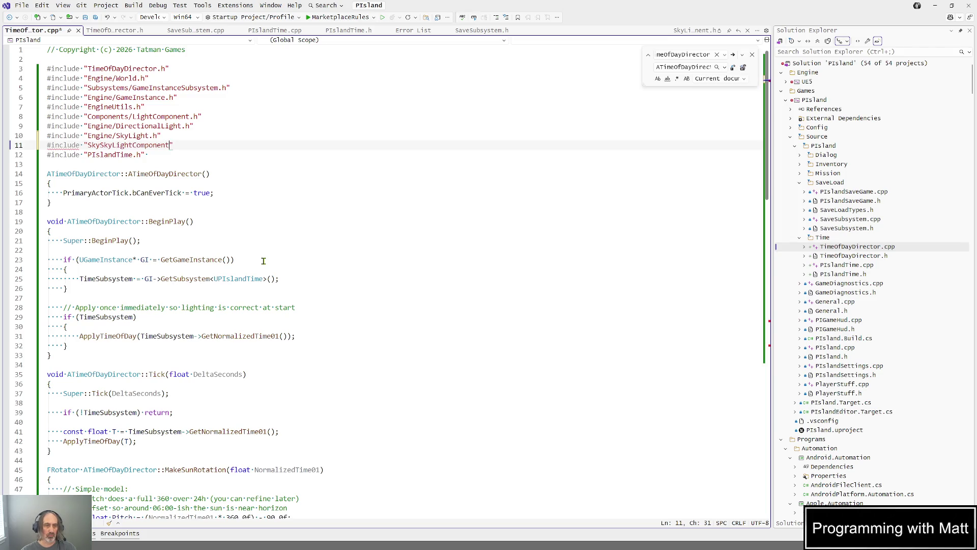
{"action": "type", "text": ".h"}
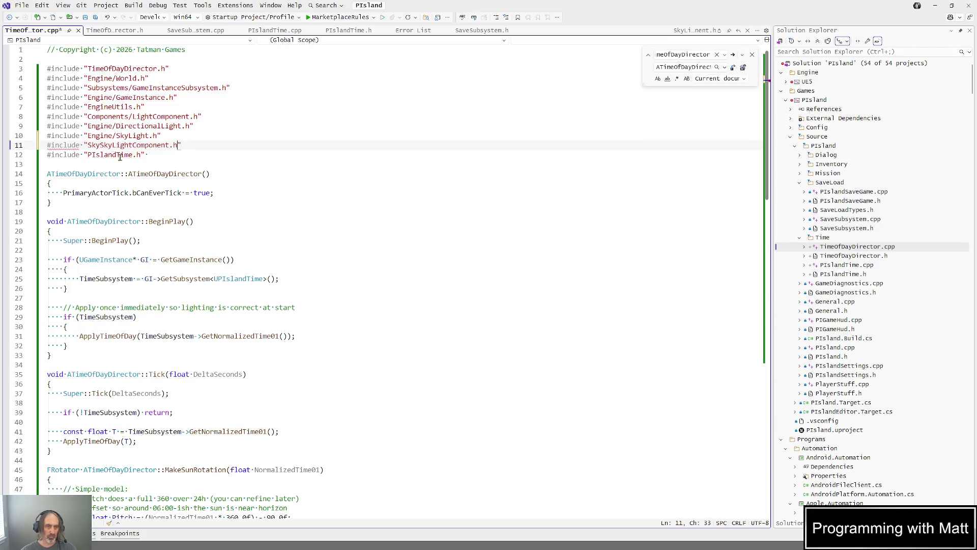
{"action": "left_click", "coordinate": [100, 144]}
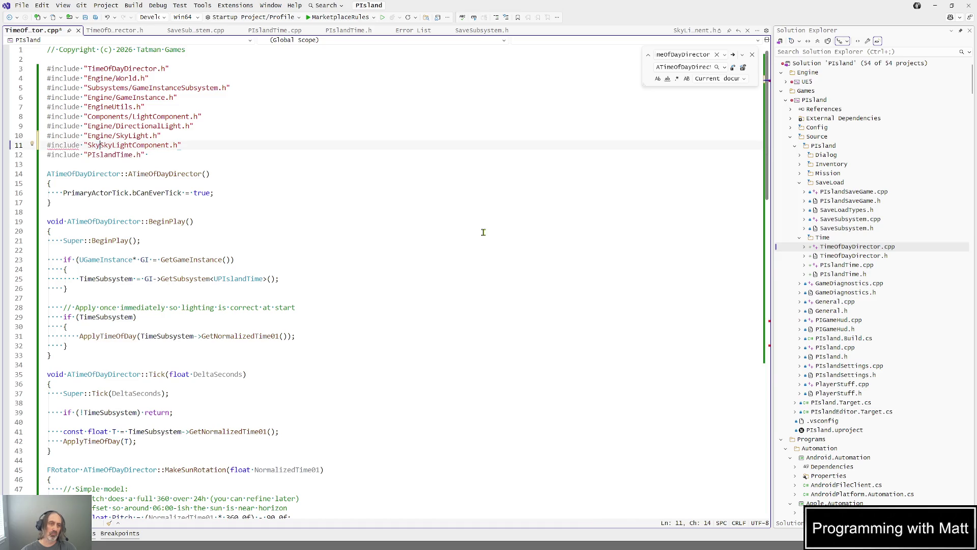
{"action": "key", "text": "BackSpace"}
{"action": "key", "text": "BackSpace"}
{"action": "key", "text": "BackSpace"}
{"action": "key", "text": "Up"}
{"action": "key", "text": "Up"}
{"action": "key", "text": "ctrl+s"}
Change that include path to "Engine/SkyLightComponent.h" and save TimeOfDayDirector.cpp.
{"action": "double_click", "coordinate": [145, 146]}
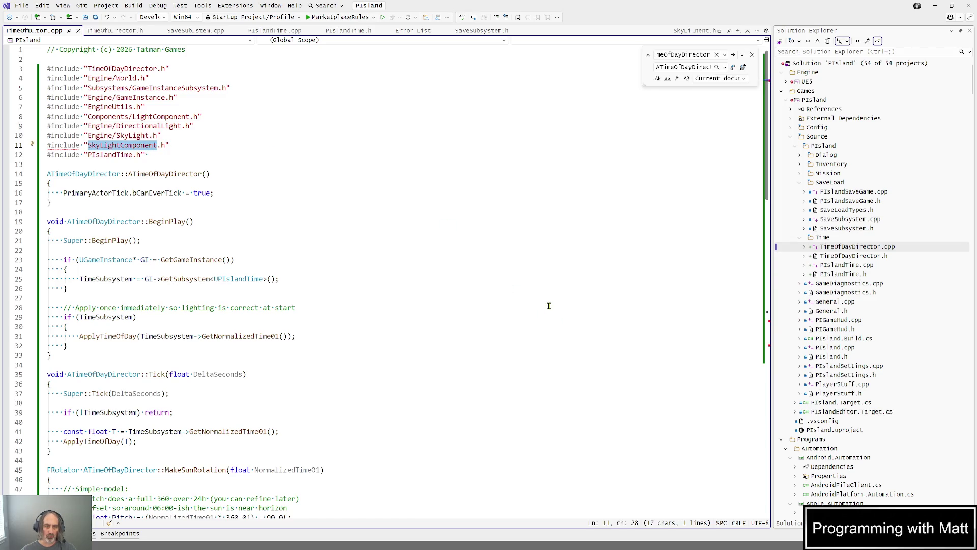
{"action": "left_click", "coordinate": [274, 149]}
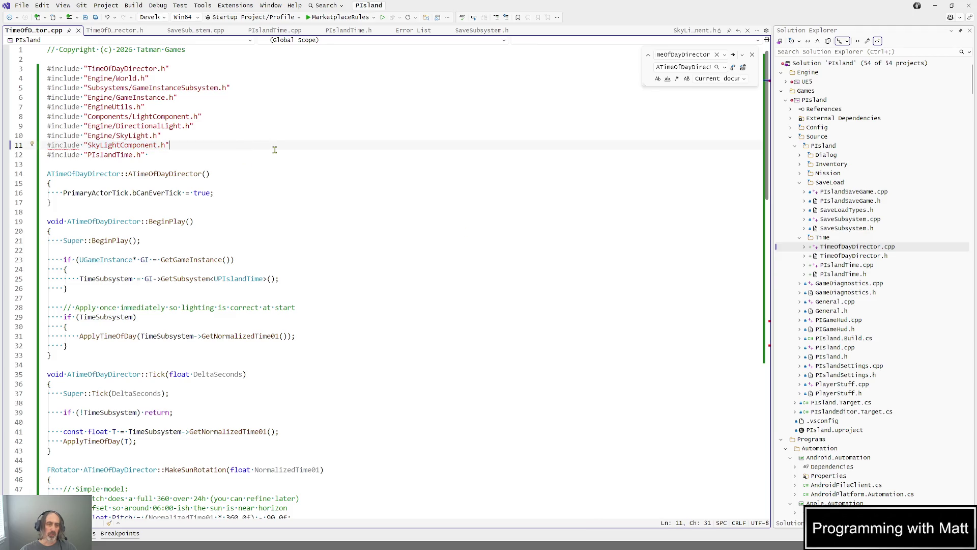
{"action": "key", "text": "shift+Home"}
{"action": "key", "text": "Left"}
{"action": "key", "text": "Right"}
{"action": "key", "text": "Right"}
{"action": "key", "text": "Right"}
{"action": "type", "text": "Engine/"}
{"action": "key", "text": "ctrl+s"}
{"action": "double_click", "coordinate": [181, 145]}
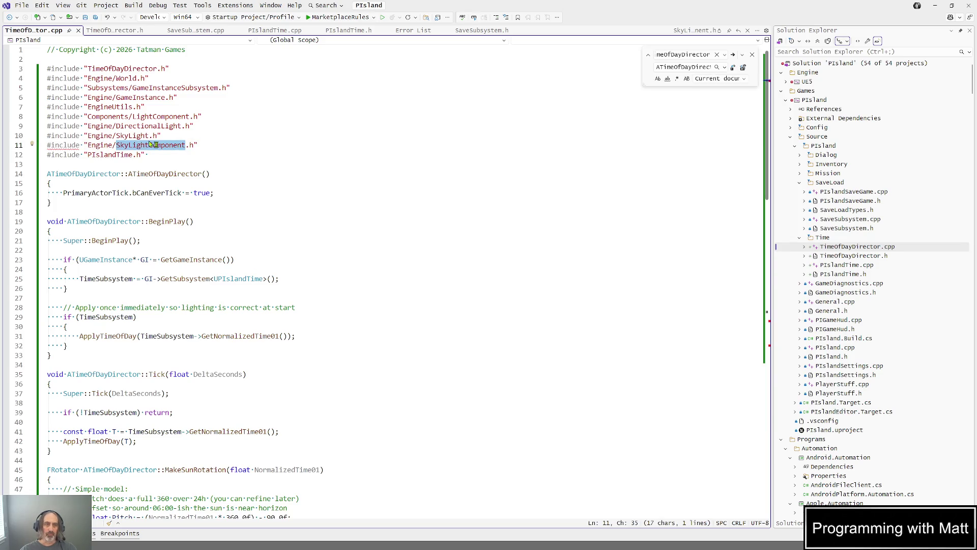
{"action": "left_click", "coordinate": [204, 148]}
{"action": "key", "text": "Page_Down"}
{"action": "key", "text": "Page_Down"}
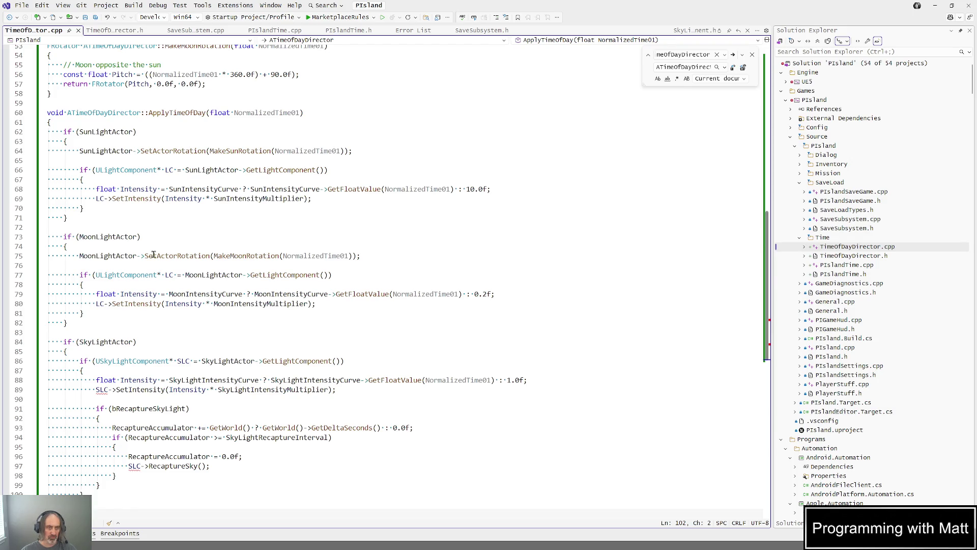
{"action": "left_click", "coordinate": [413, 31]}
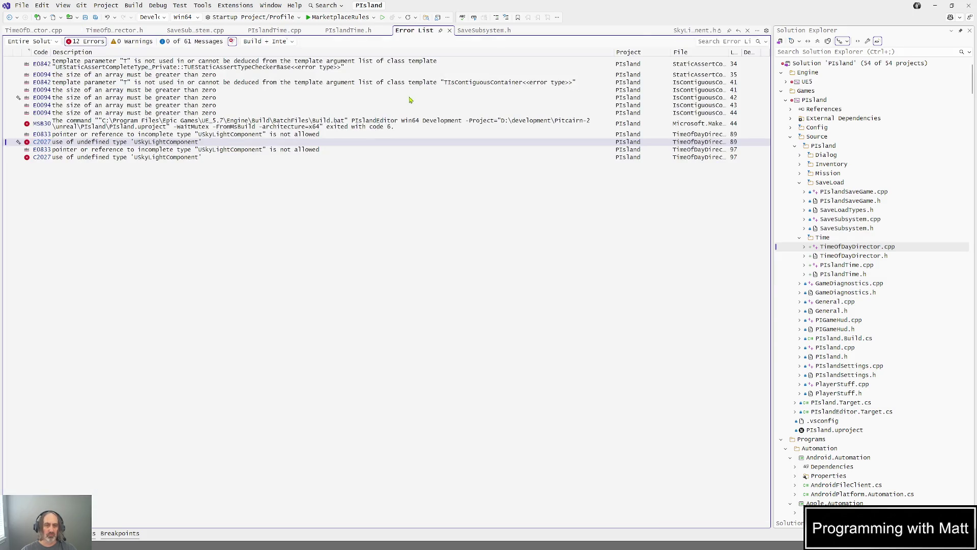
{"action": "left_click", "coordinate": [342, 150]}
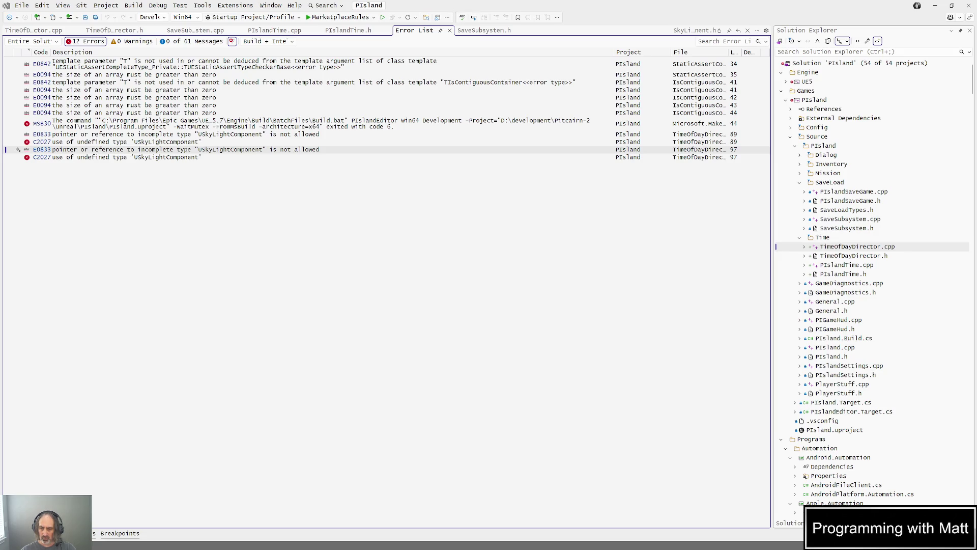
{"action": "left_click", "coordinate": [33, 30]}
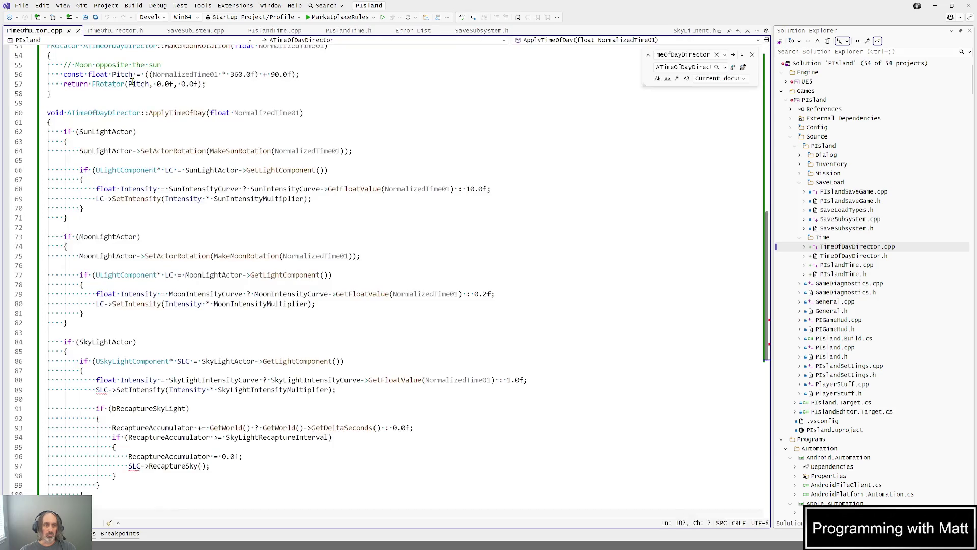
{"action": "scroll", "coordinate": [181, 93], "scroll_direction": "up", "scroll_amount": 10}
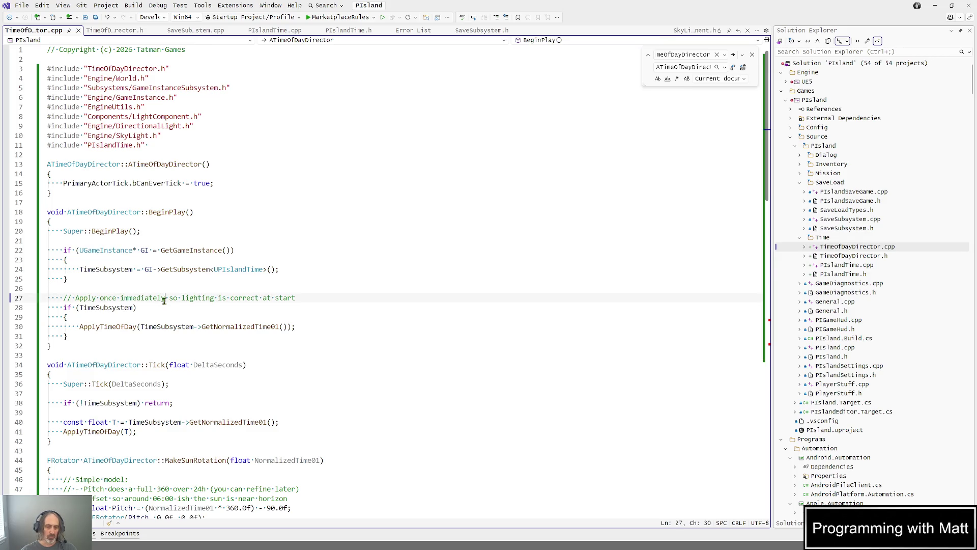
{"action": "scroll", "coordinate": [164, 302], "scroll_direction": "down", "scroll_amount": 17}
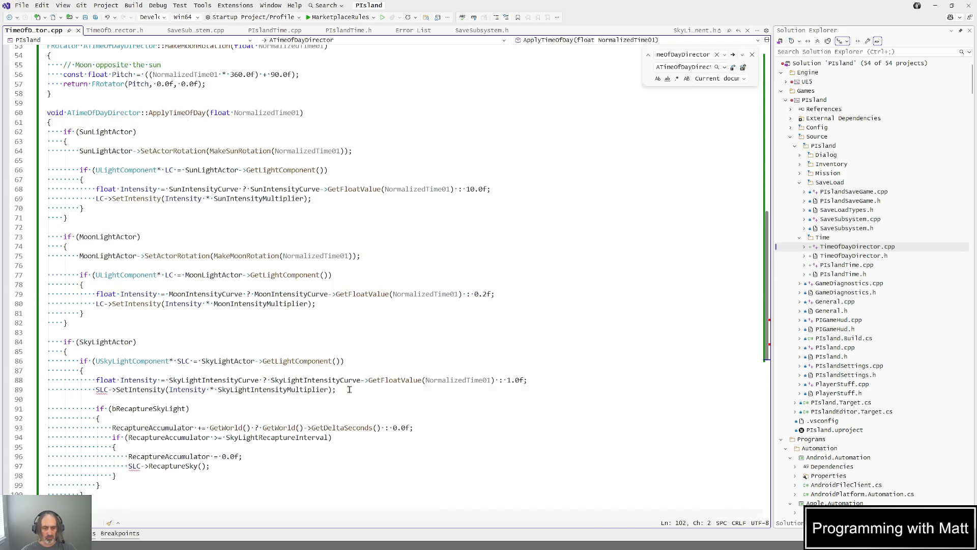
{"action": "left_click_drag", "start_coordinate": [336, 390], "coordinate": [47, 391]}
{"action": "key", "text": "alt+Tab"}
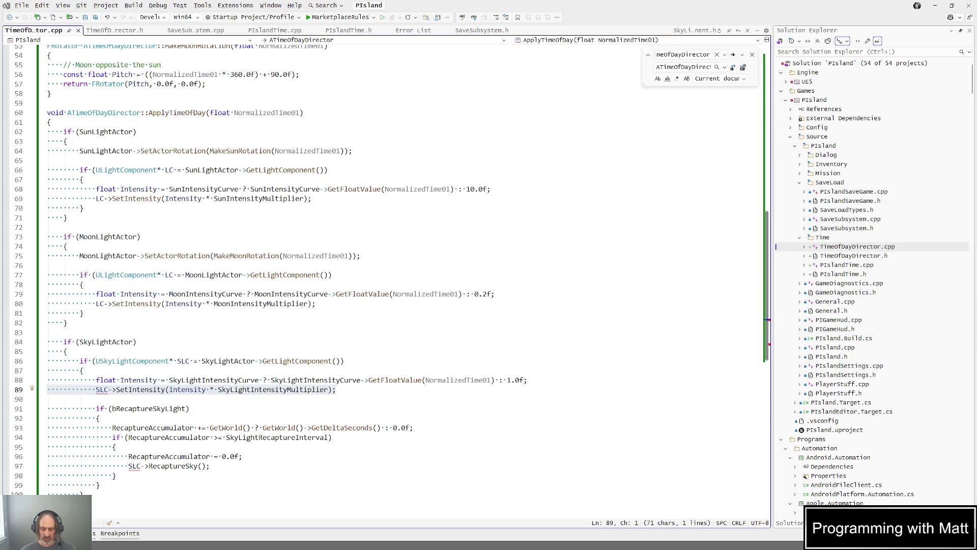
{"action": "left_click", "coordinate": [152, 210]}
Switch the include to Components/SkyLightComponent.h, close the engine header, and build with 0 failures.
{"action": "key", "text": "ctrl+Home"}
{"action": "key", "text": "End"}
{"action": "key", "text": "Down"}
{"action": "key", "text": "Down"}
{"action": "key", "text": "Down"}
{"action": "key", "text": "Tab"}
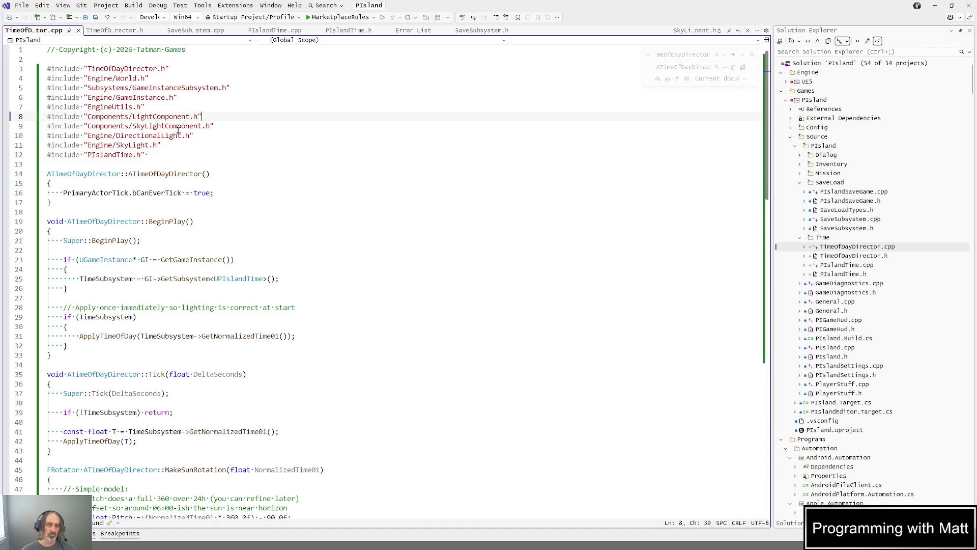
{"action": "left_click", "coordinate": [171, 130], "text": "ctrl"}
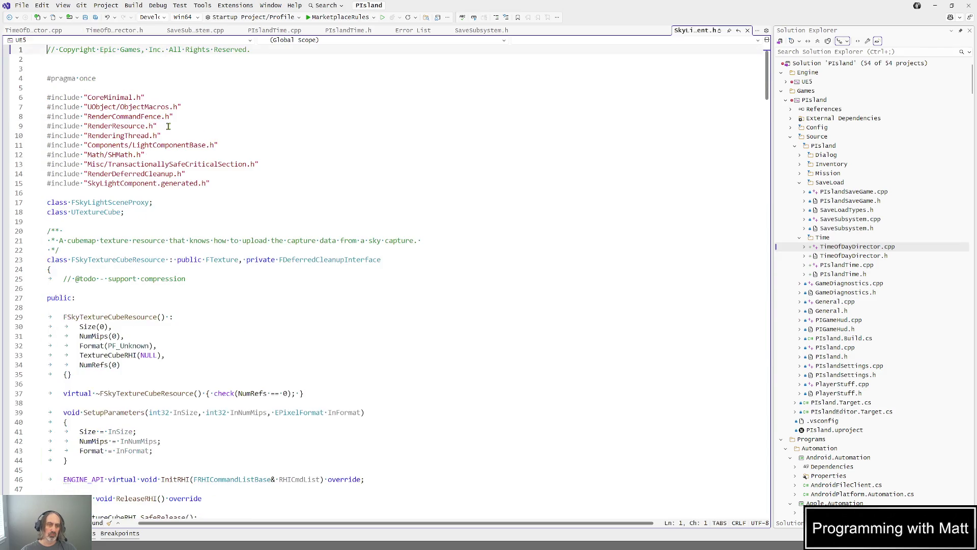
{"action": "left_click", "coordinate": [747, 30]}
{"action": "key", "text": "ctrl+shift+b"}
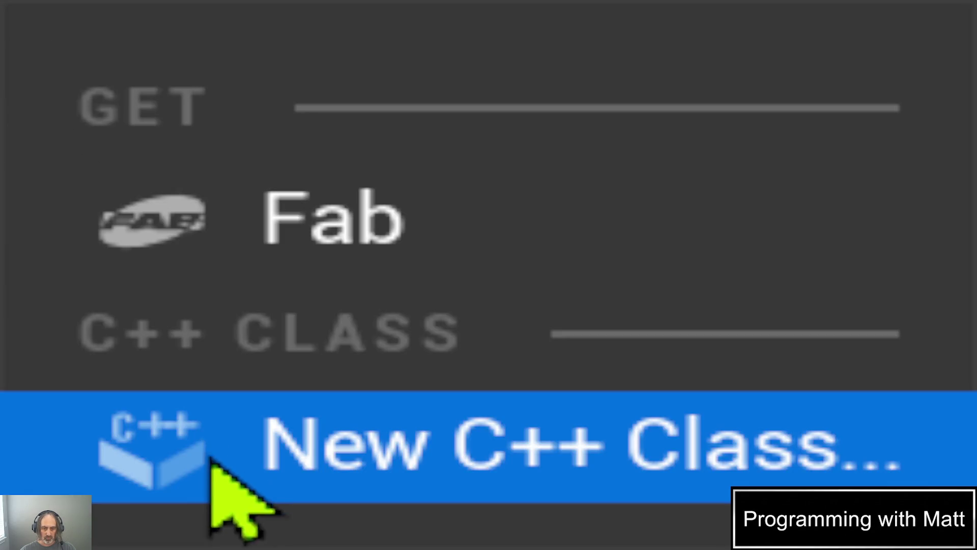
Start a new C++ class with ActorComponent as its parent.
{"action": "left_click", "coordinate": [210, 457]}
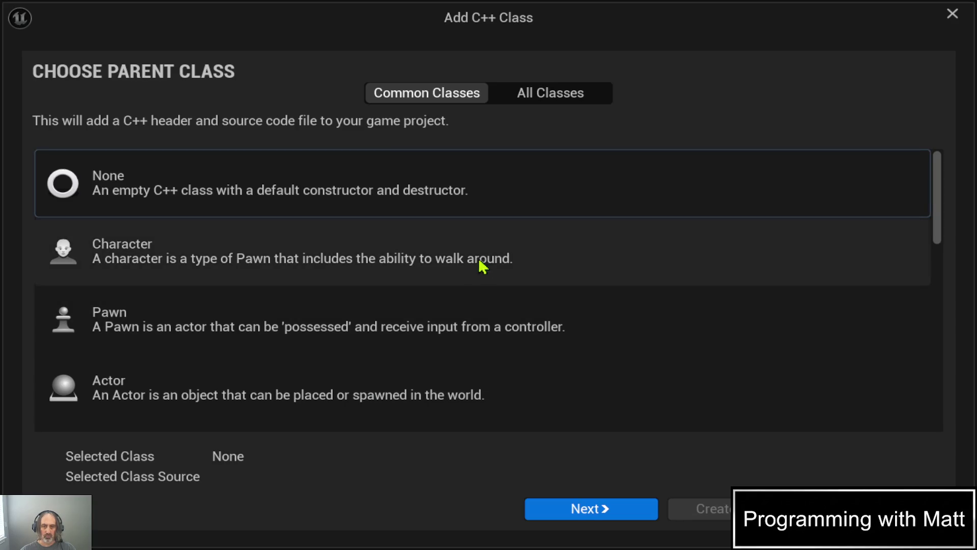
{"action": "left_click", "coordinate": [546, 96]}
{"action": "type", "text": "ActorCom"}
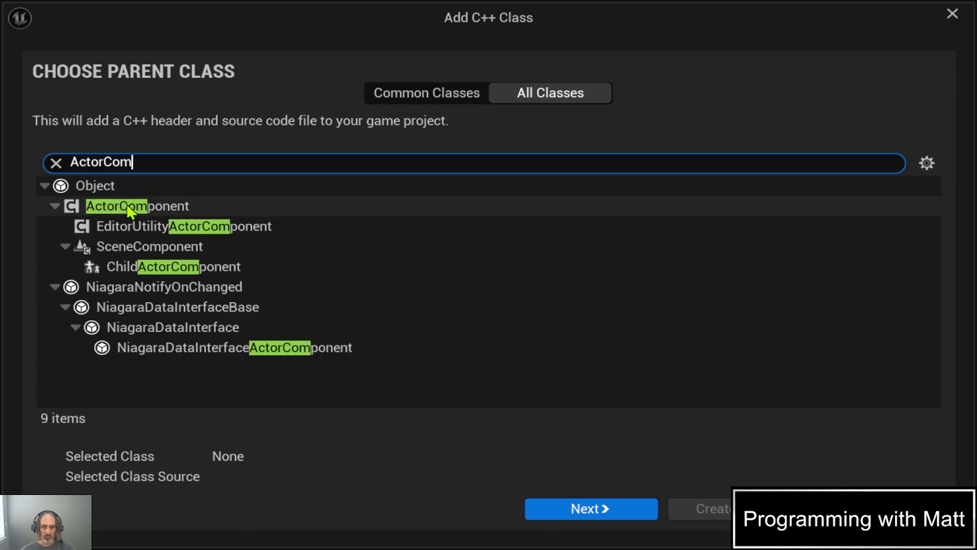
{"action": "left_click", "coordinate": [417, 206]}
{"action": "left_click", "coordinate": [559, 517]}
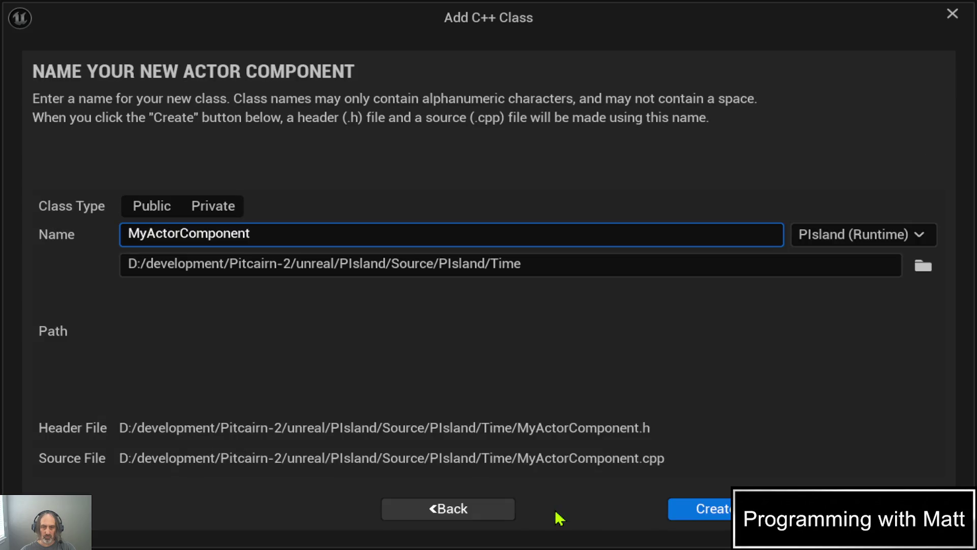
Name the class TimeScheduledToggleComponent, trimming the leading U and trailing space, and create it.
{"action": "key", "text": "ctrl+a"}
{"action": "type", "text": "UTimeScheduledToggleComponent"}
{"action": "key", "text": "Home"}
{"action": "key", "text": "Delete"}
{"action": "key", "text": "End"}
{"action": "key", "text": "BackSpace"}
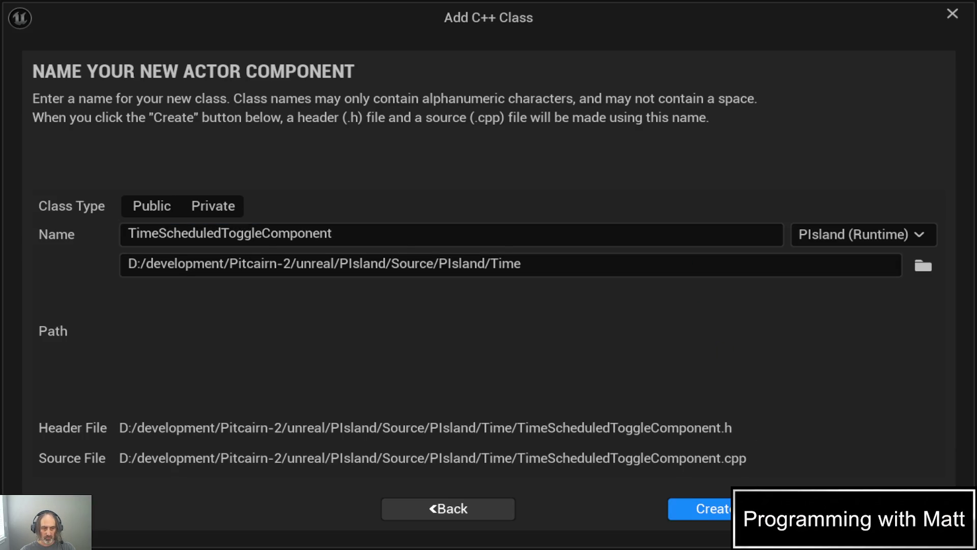
{"action": "left_click", "coordinate": [700, 508]}
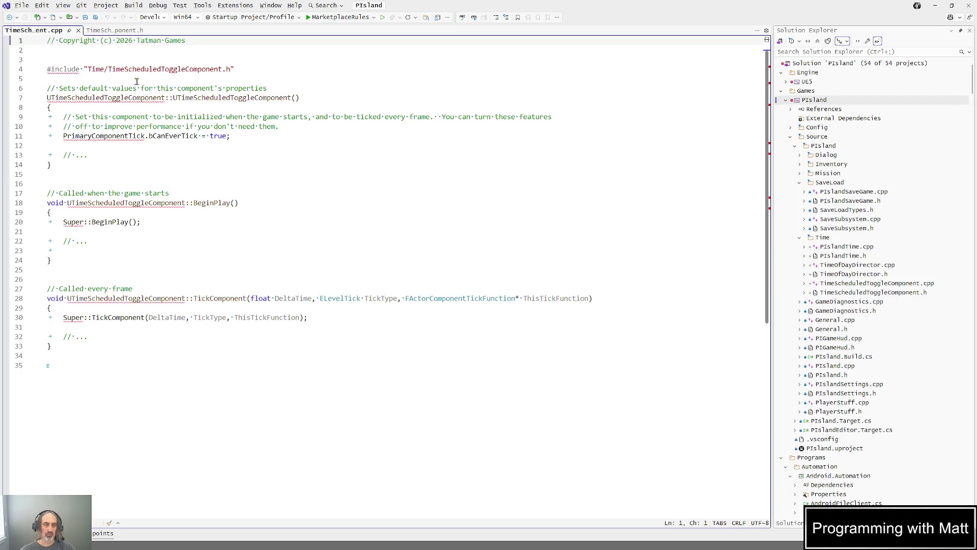
Prefix the component .cpp's include path with ../ and save.
{"action": "left_click", "coordinate": [89, 68]}
{"action": "type", "text": "../"}
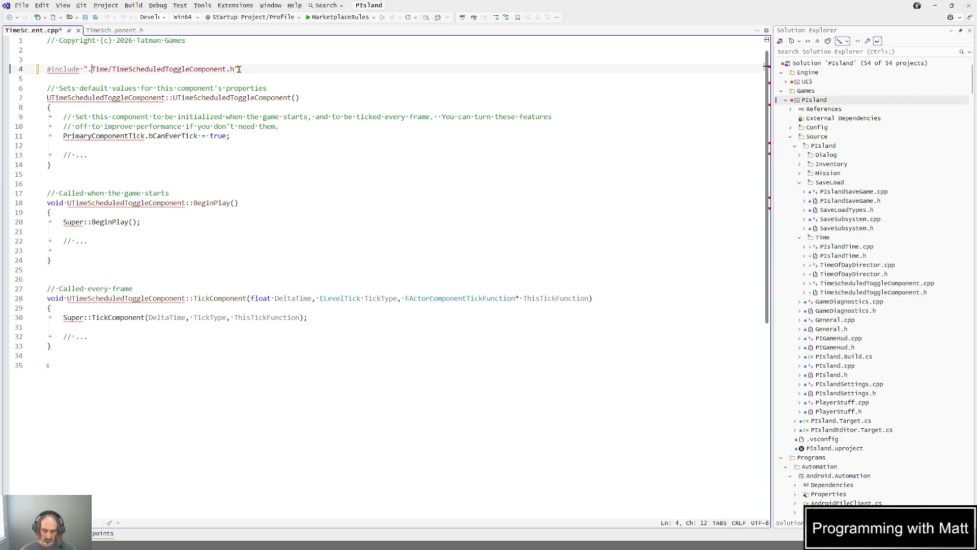
{"action": "key", "text": "ctrl+s"}
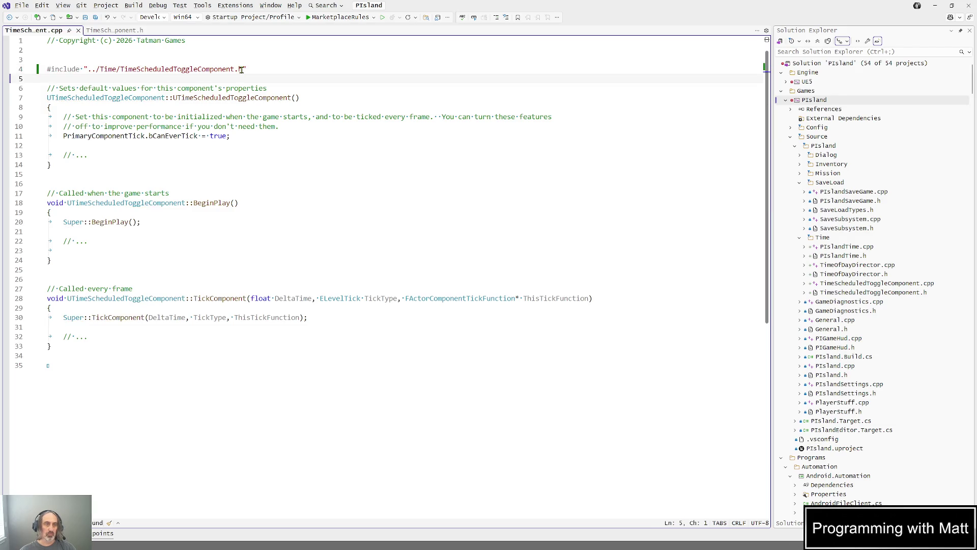
Add UPIslandTime and ULightComponent forward declarations and the schedule property and handler declarations to the header.
{"action": "left_click", "coordinate": [126, 32]}
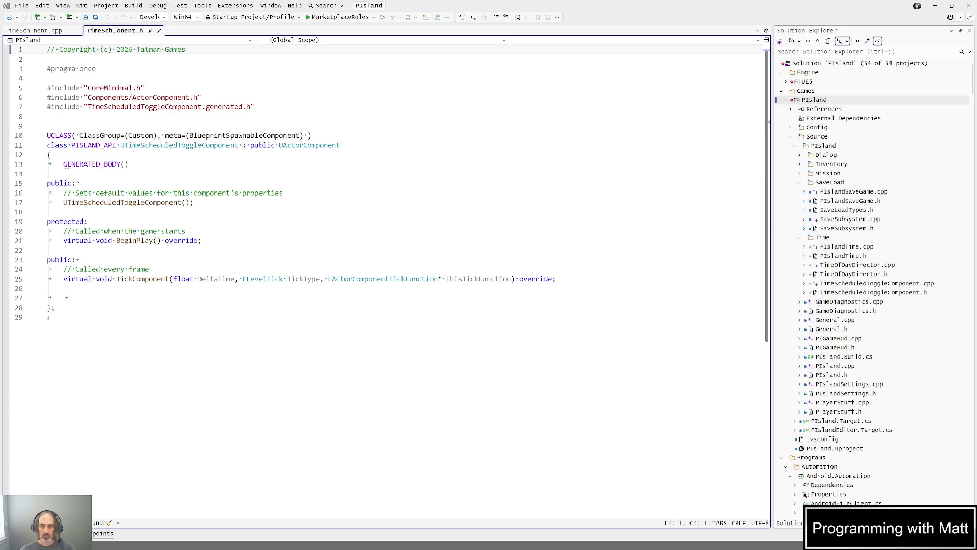
{"action": "left_click", "coordinate": [199, 126]}
{"action": "type", "text": "class UPIslandTime; class ULightComponent;"}
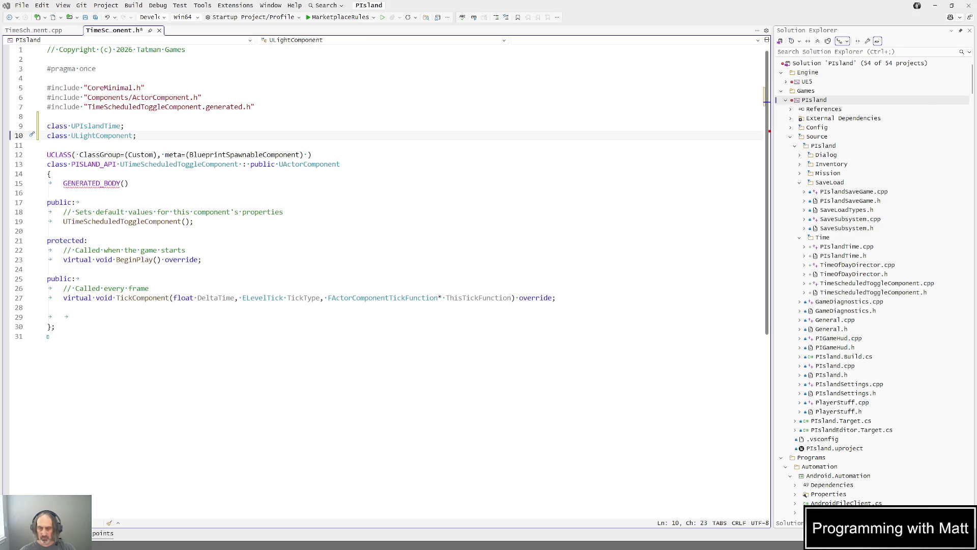
{"action": "mouse_move", "coordinate": [79, 317]}
{"action": "left_mouse_down"}
{"action": "mouse_move", "coordinate": [43, 243]}
{"action": "mouse_move", "coordinate": [45, 183]}
{"action": "left_mouse_up"}
{"action": "type", "text": "GENERATED_BODY()  public:     UPROPERTY(EditAnywhere, BlueprintReadWrite, Category = \"Schedule\")     int32 OnMinute = 20 * 60 + 30; // 20:30      UPROPERTY(EditAnywhere, BlueprintReadWrite, Category = \"Schedule\")     int32 OffMinute = 6 * 60 + 30; // 06:30      // Optional: directly point to a light component to toggle     UPROPERTY(EditAnywhere, BlueprintReadWrite, Category = \"Schedule\")     TObjectPtr<ULightComponent> TargetLight;      // If you want emissive later, you can add material param support then     UPROPERTY(EditAnywhere, BlueprintReadWrite, Category = \"Schedule\")     bool bStartEnabled = false;      virtual void BeginPlay() override;  private:     TObjectPtr<UPIslandTime> TimeSubsystem;      UFUNCTION()     void HandleMinuteChanged(int32 NewMinute);      void ApplyStateForMinute(int32 Minute);     static bool IsInRangeWrap(int32 Value, int32 Start, int32 End);"}
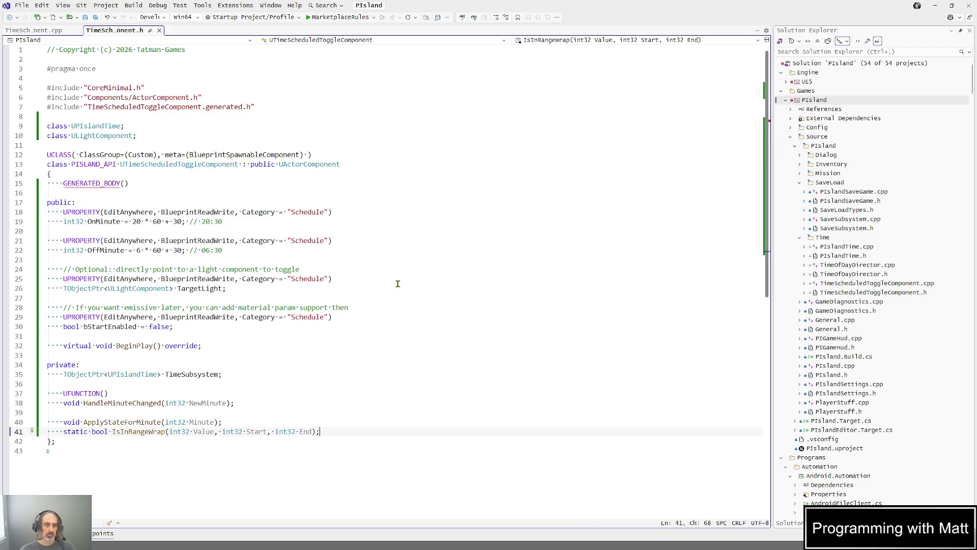
{"action": "left_click", "coordinate": [23, 30]}
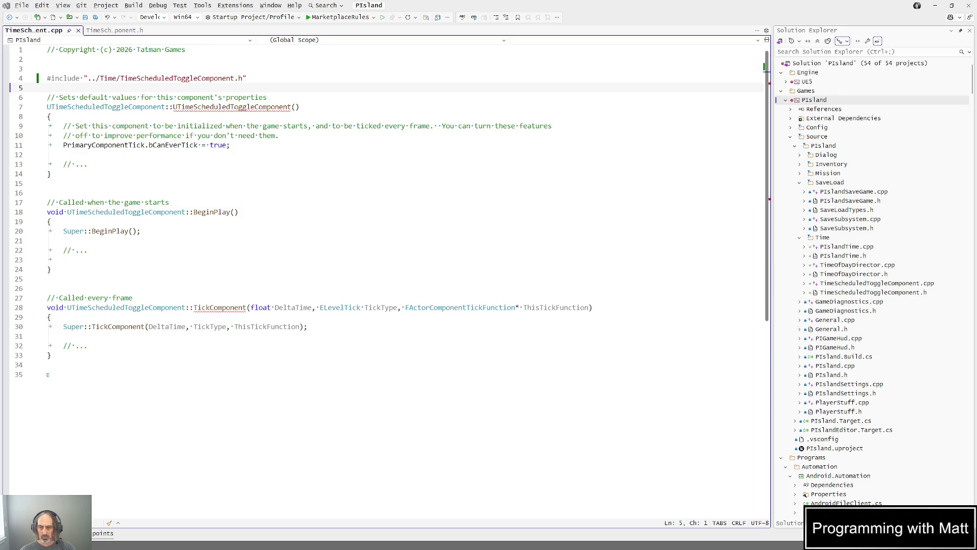
Add PIslandTime.h, GameInstance.h and LightComponent.h includes to TimeScheduledToggleComponent.cpp and save.
{"action": "left_click", "coordinate": [257, 79]}
{"action": "type", "text": "#include \"PIslandTime.h\" #include \"Engine/GameInstance.h\" #include \"Components/LightComponent.h\""}
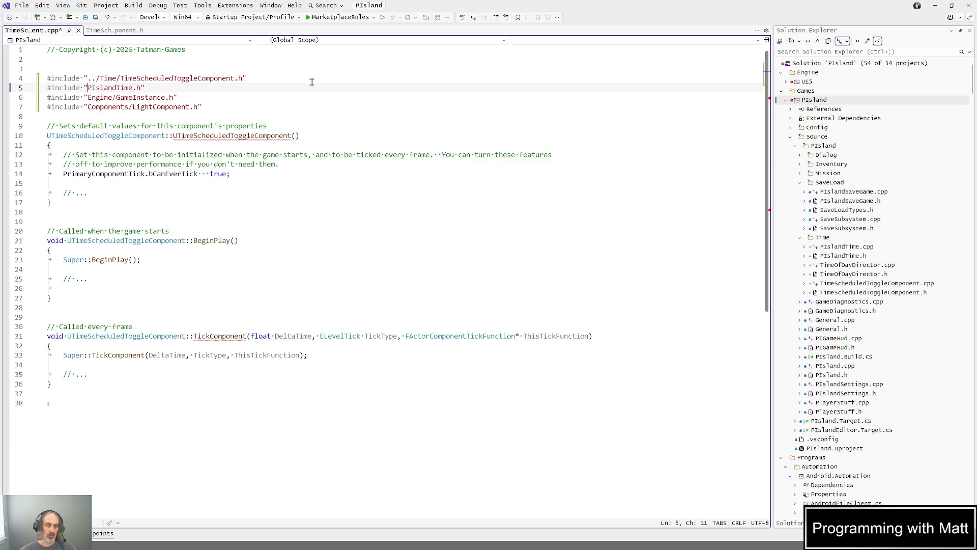
{"action": "double_click", "coordinate": [120, 89]}
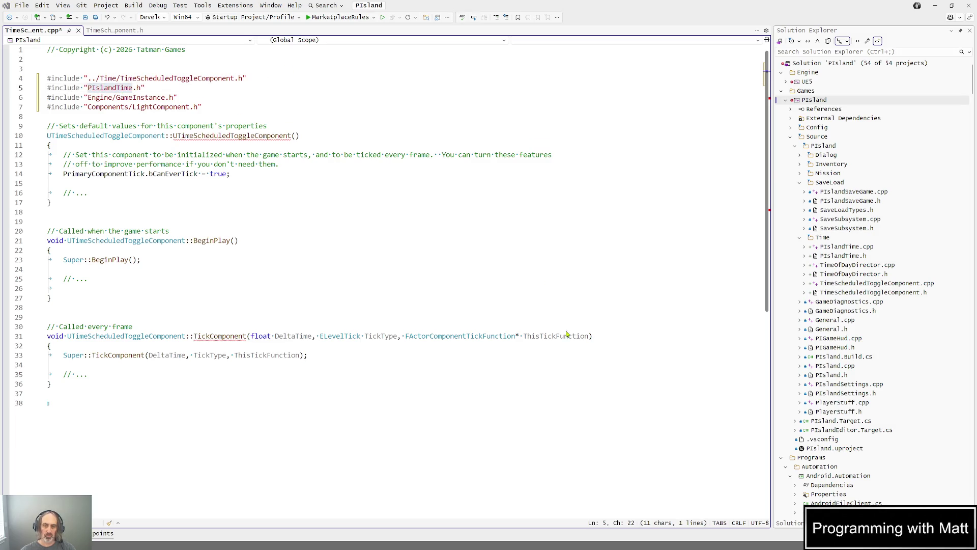
{"action": "key", "text": "Left"}
{"action": "type", "text": "../Time/"}
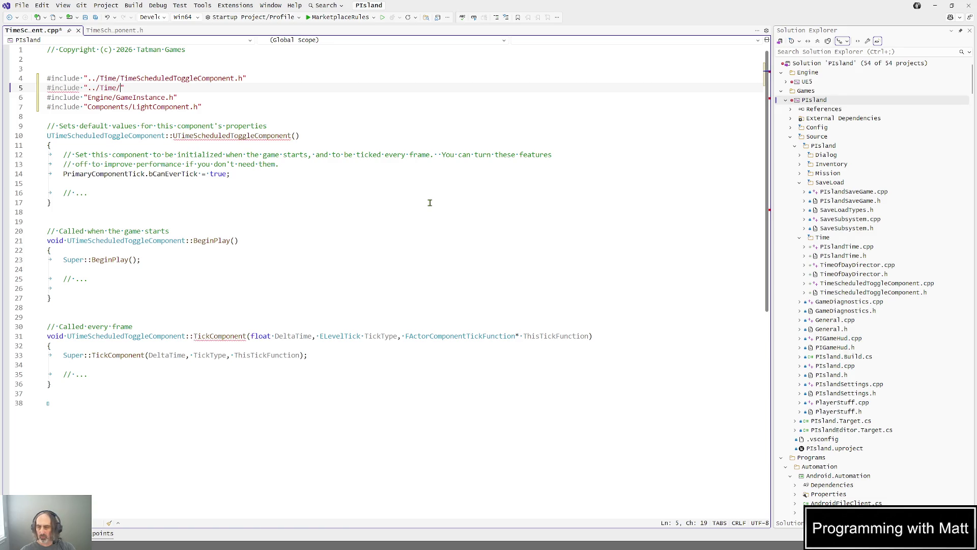
{"action": "type", "text": "PIslandTime.h\""}
{"action": "key", "text": "ctrl+s"}
{"action": "double_click", "coordinate": [145, 89]}
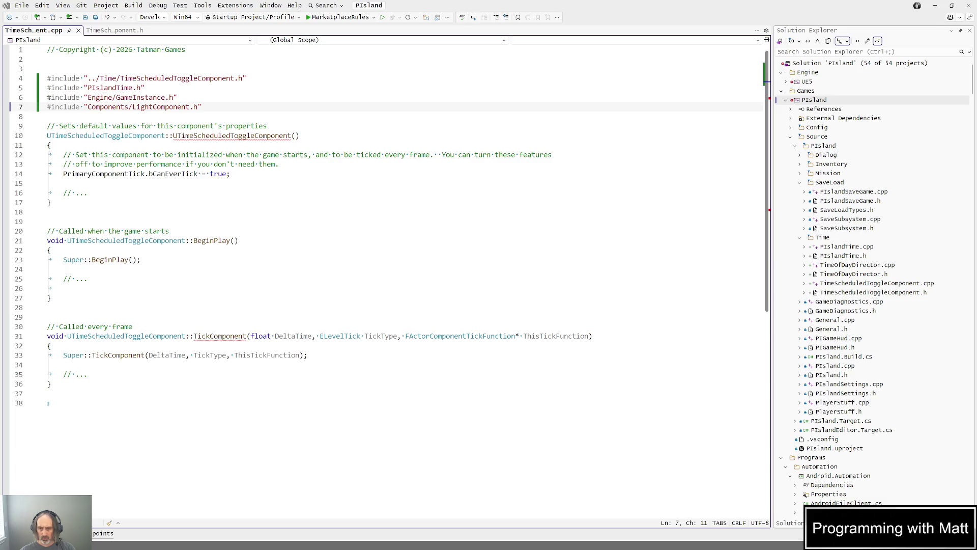
Replace the default function bodies with the light-schedule implementation and build, getting 8 errors.
{"action": "mouse_move", "coordinate": [48, 403]}
{"action": "left_mouse_down"}
{"action": "mouse_move", "coordinate": [48, 213]}
{"action": "mouse_move", "coordinate": [35, 118]}
{"action": "mouse_move", "coordinate": [51, 132]}
{"action": "left_mouse_up"}
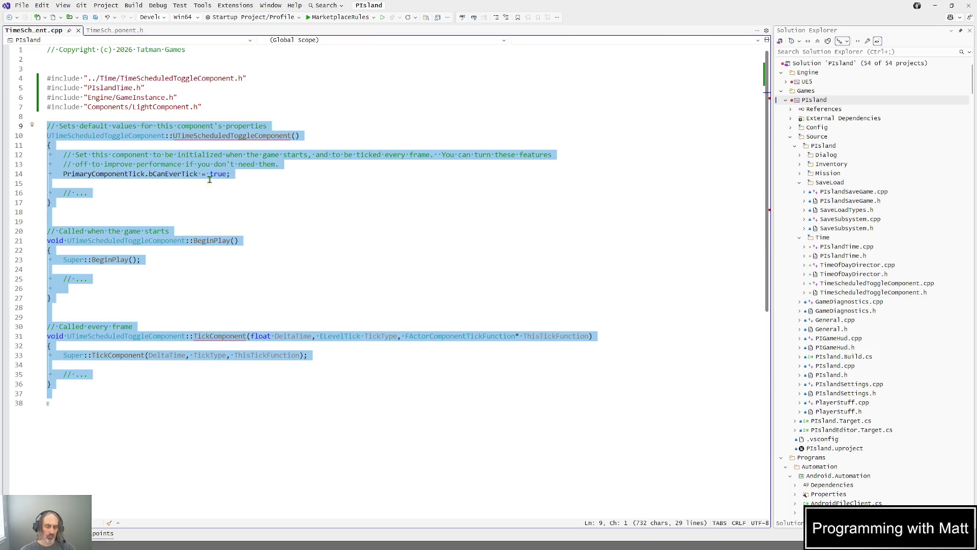
{"action": "key", "text": "ctrl+v"}
{"action": "key", "text": "ctrl+Home"}
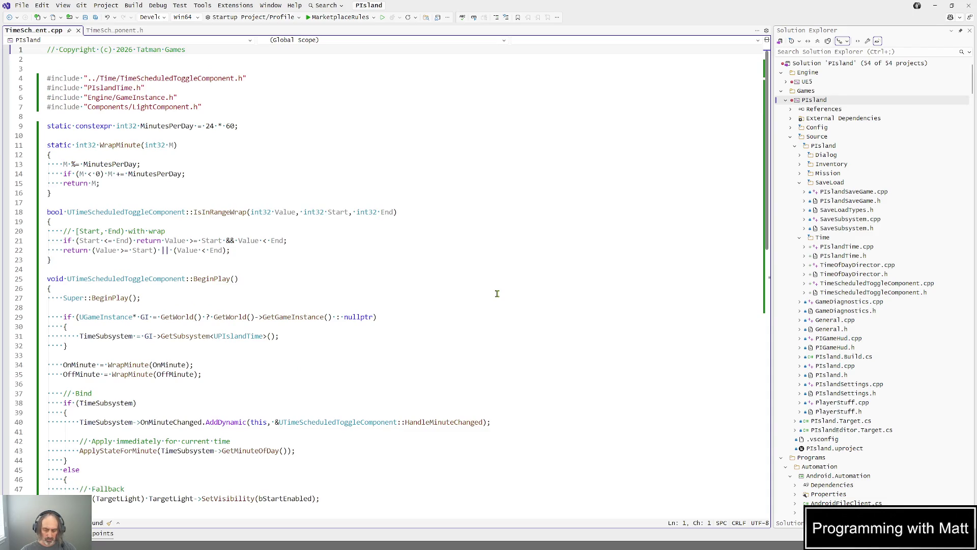
{"action": "key", "text": "ctrl+shift+b"}
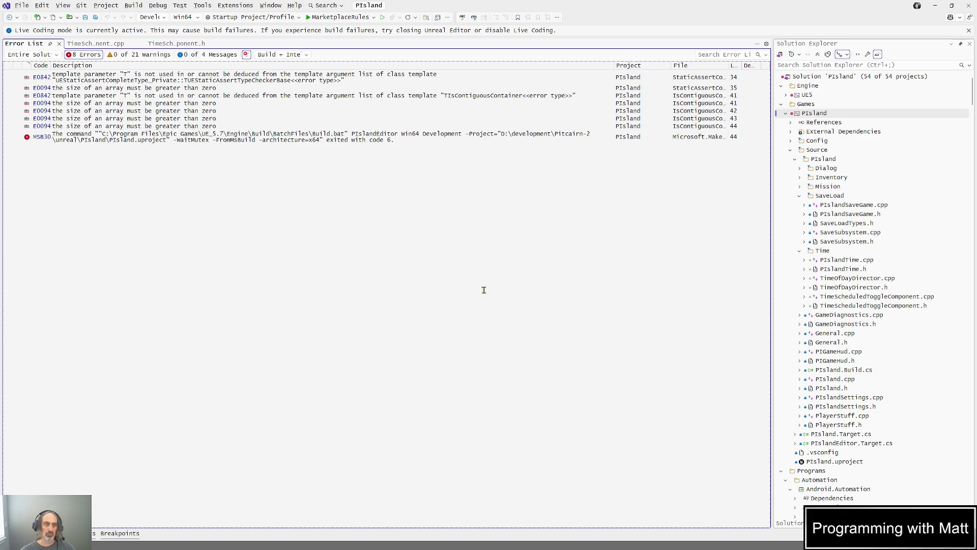
Close the Error List and review the WrapMinute function and its return line.
{"action": "left_click", "coordinate": [59, 44]}
{"action": "left_click", "coordinate": [246, 168]}
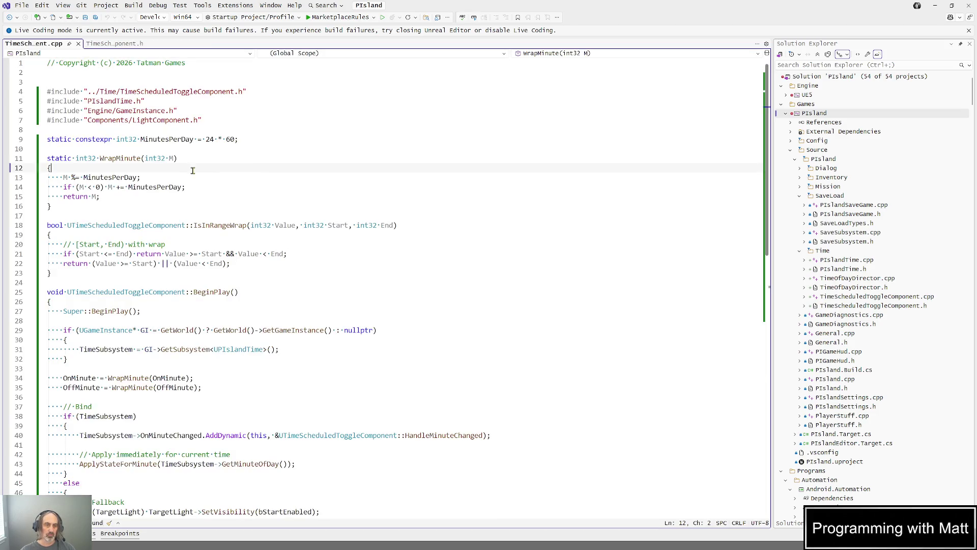
{"action": "scroll", "coordinate": [246, 167], "scroll_direction": "down", "scroll_amount": 6}
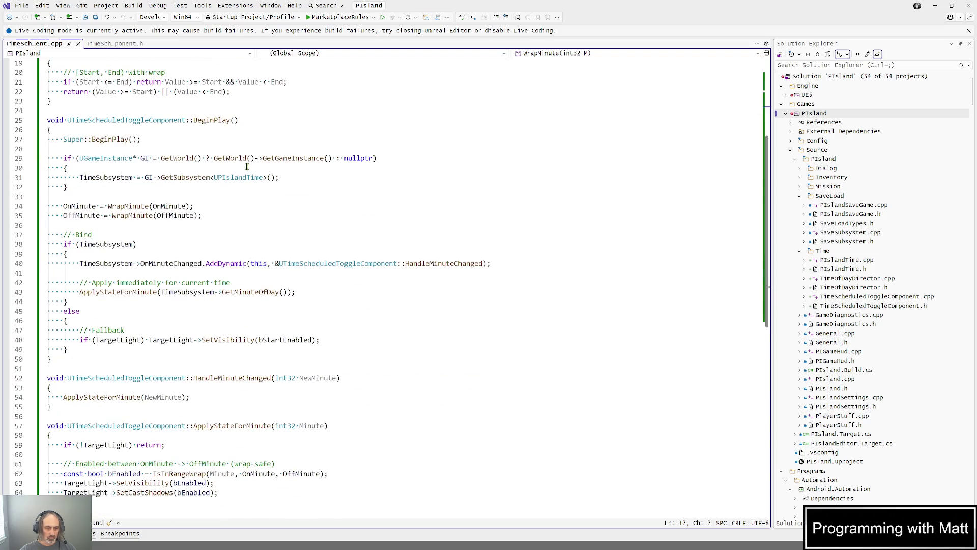
{"action": "scroll", "coordinate": [247, 166], "scroll_direction": "down", "scroll_amount": 4}
{"action": "scroll", "coordinate": [247, 166], "scroll_direction": "up", "scroll_amount": 10}
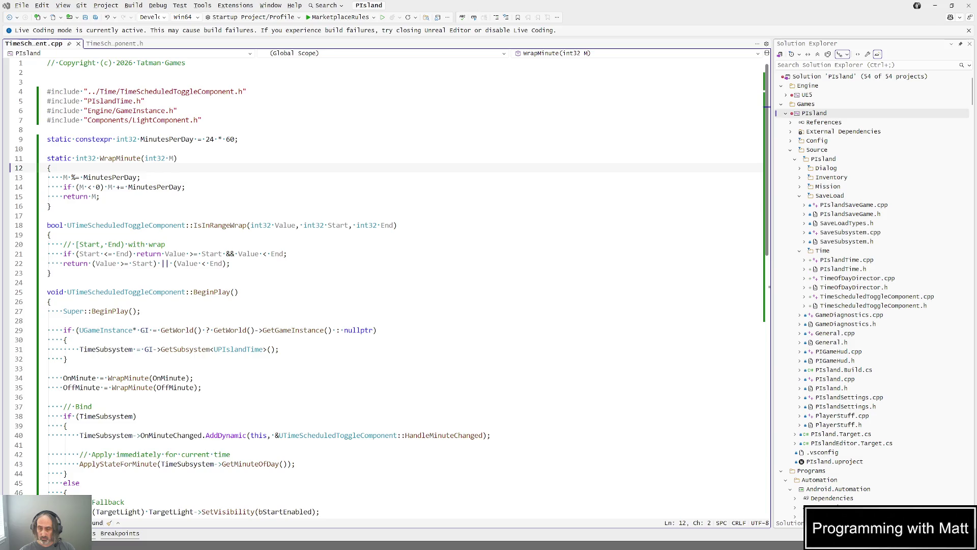
{"action": "left_click", "coordinate": [408, 197]}
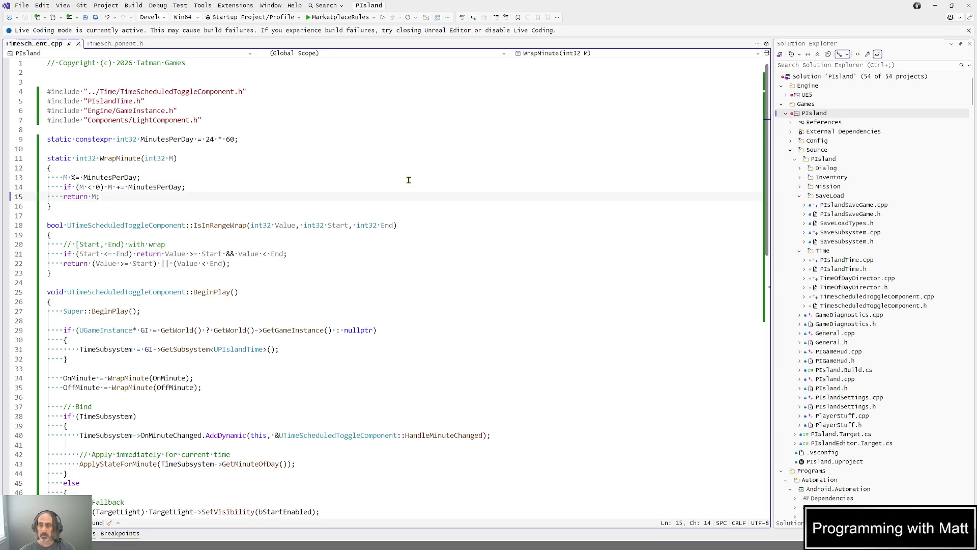
Open TimeOfDayDirector.h and scroll through its light, intensity-curve and skylight recapture properties.
{"action": "double_click", "coordinate": [848, 287]}
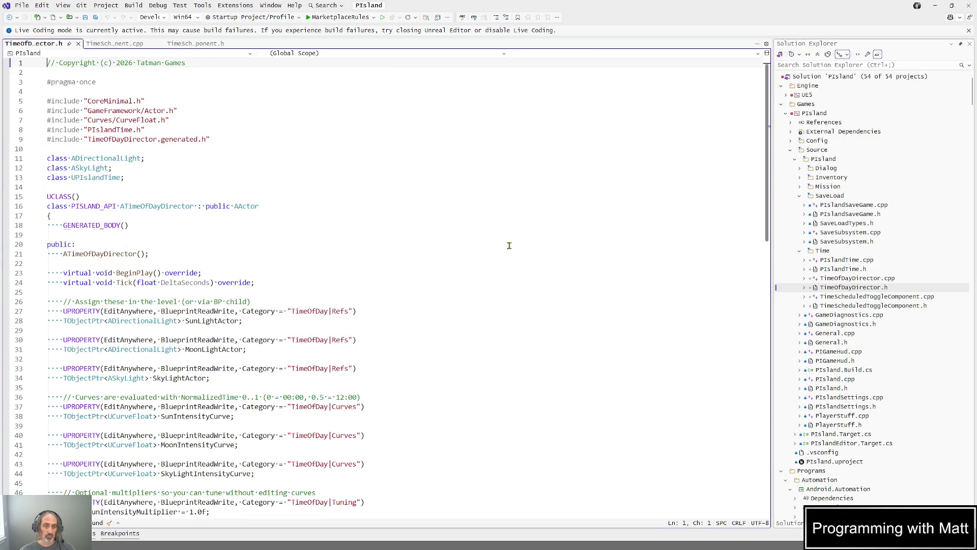
{"action": "scroll", "coordinate": [509, 245], "scroll_direction": "down", "scroll_amount": 5}
{"action": "scroll", "coordinate": [509, 245], "scroll_direction": "down", "scroll_amount": 5}
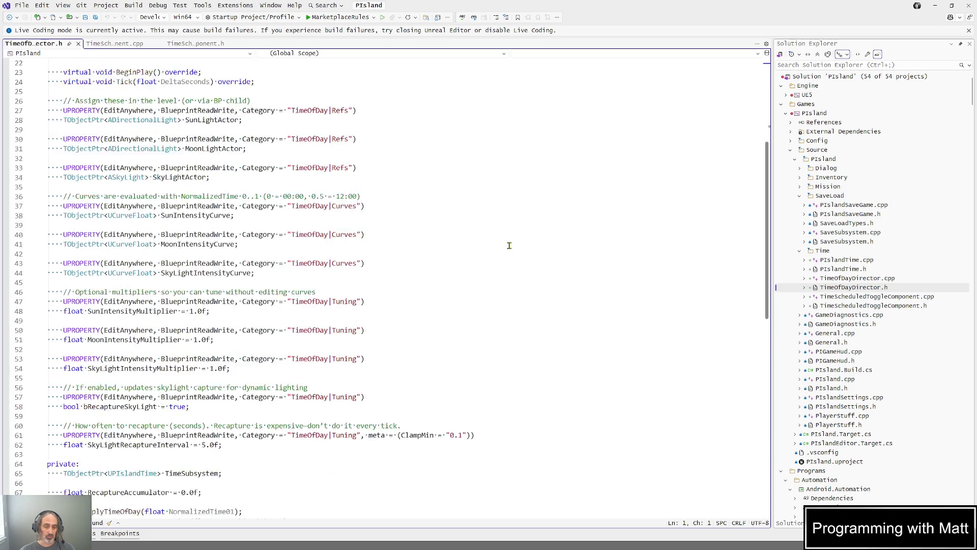
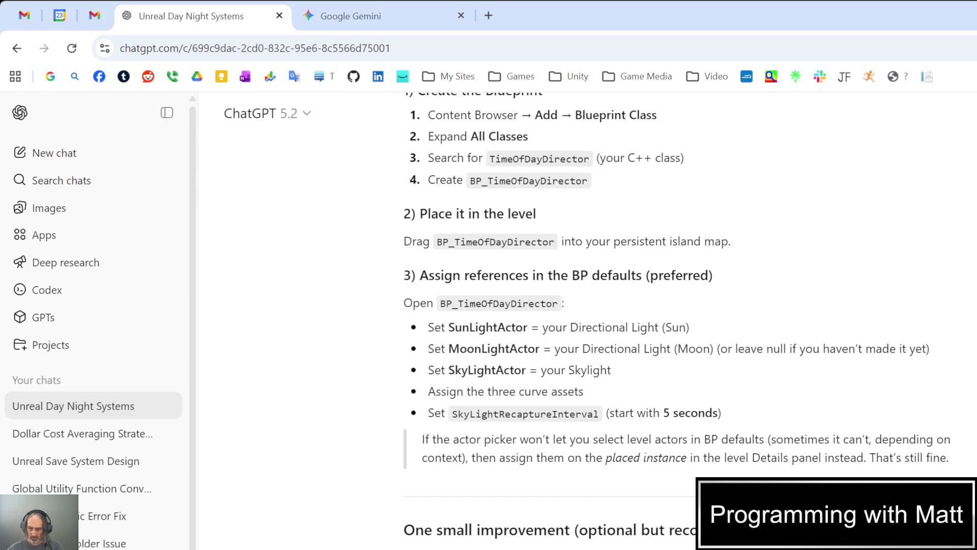
Send ChatGPT the request for steps to give the sun actor the SunLight actor tag.
{"action": "key", "text": "Return"}
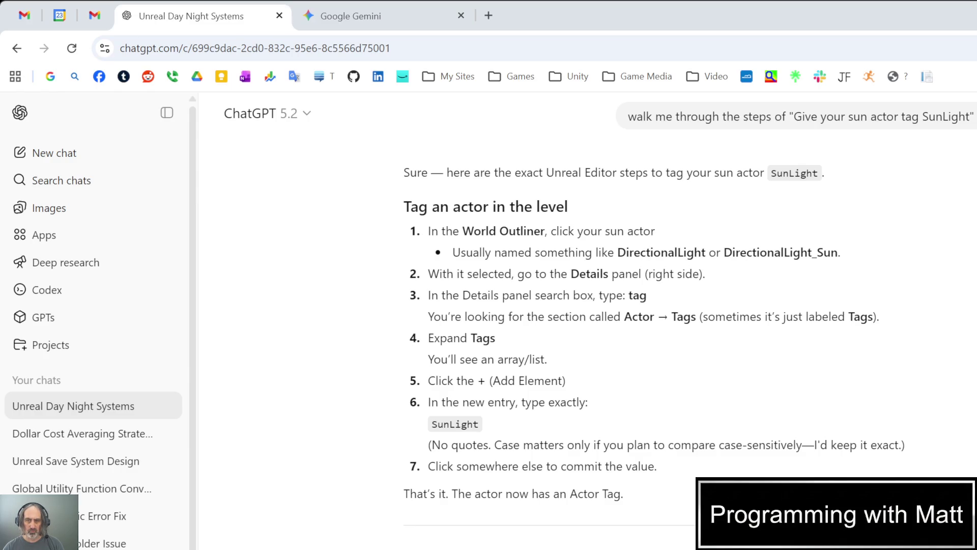
{"action": "scroll", "coordinate": [536, 350], "scroll_direction": "up", "scroll_amount": 15}
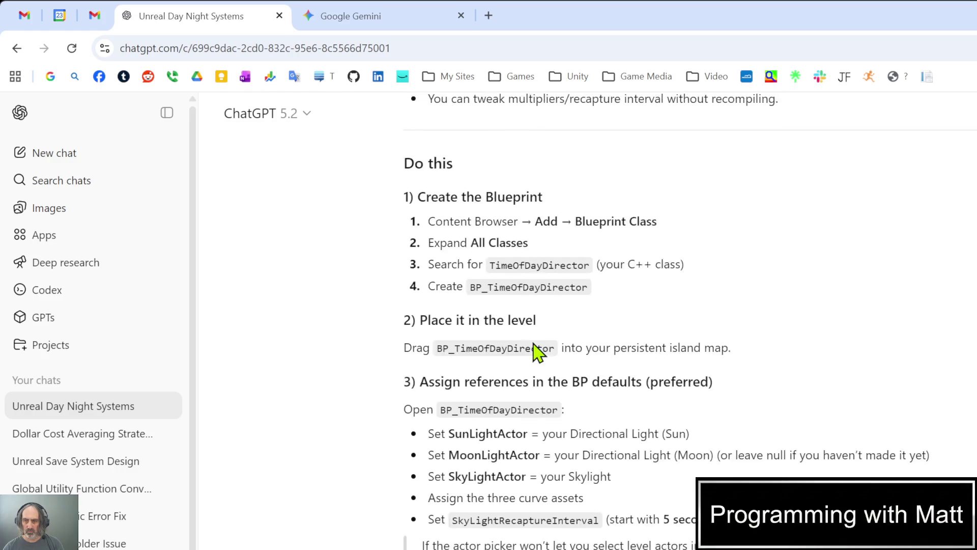
{"action": "scroll", "coordinate": [535, 351], "scroll_direction": "up", "scroll_amount": 15}
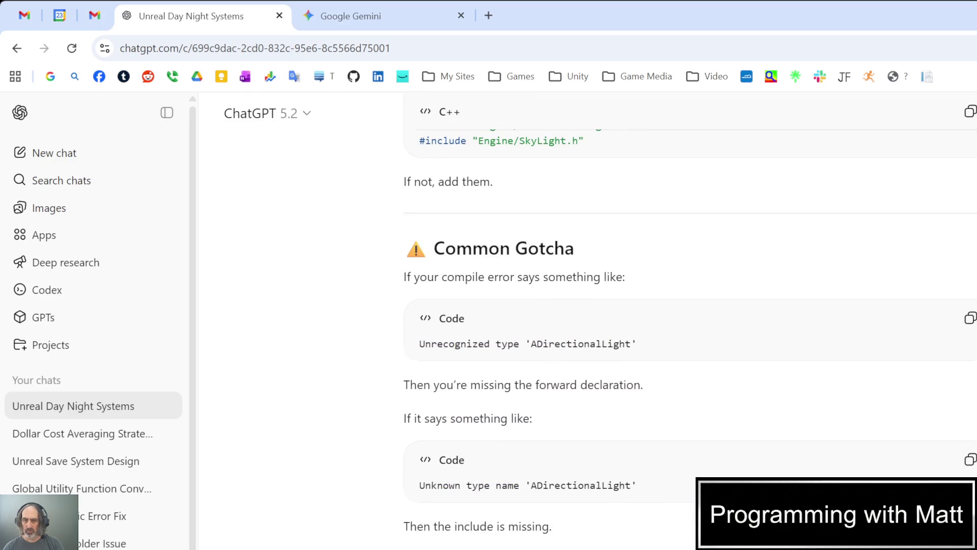
{"action": "scroll", "coordinate": [918, 318], "scroll_direction": "up", "scroll_amount": 15}
{"action": "scroll", "coordinate": [924, 323], "scroll_direction": "up", "scroll_amount": 7}
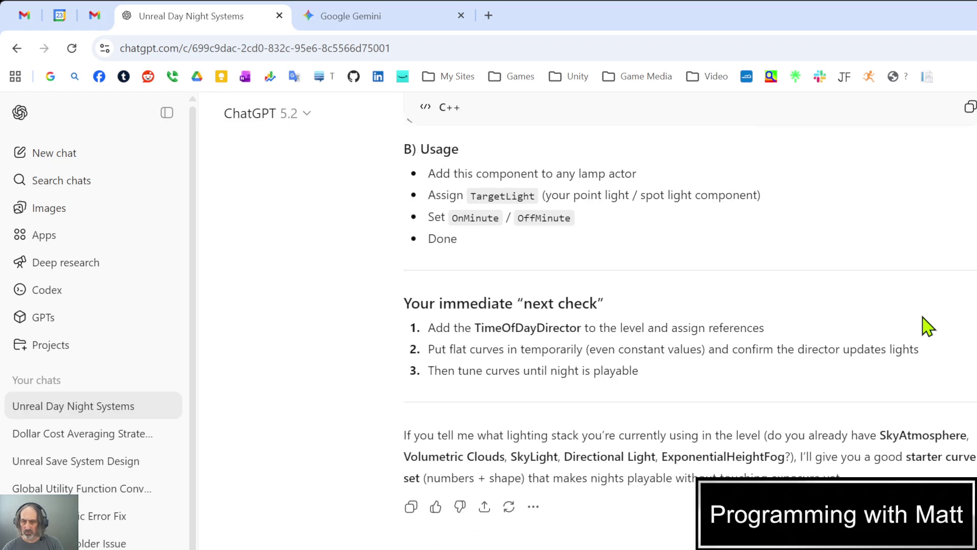
{"action": "mouse_move", "coordinate": [405, 436]}
{"action": "left_mouse_down"}
{"action": "mouse_move", "coordinate": [617, 447]}
{"action": "mouse_move", "coordinate": [842, 479]}
{"action": "left_mouse_up"}
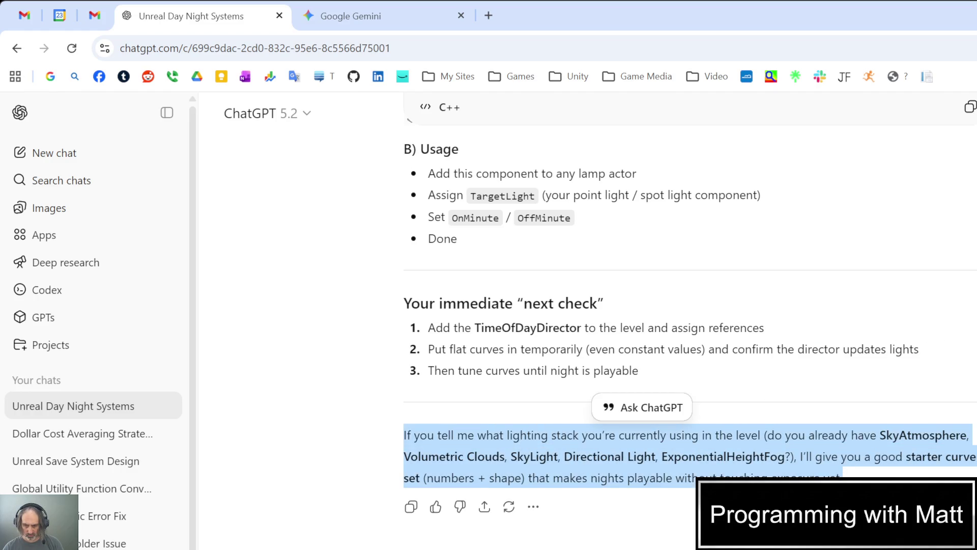
{"action": "left_click", "coordinate": [843, 478]}
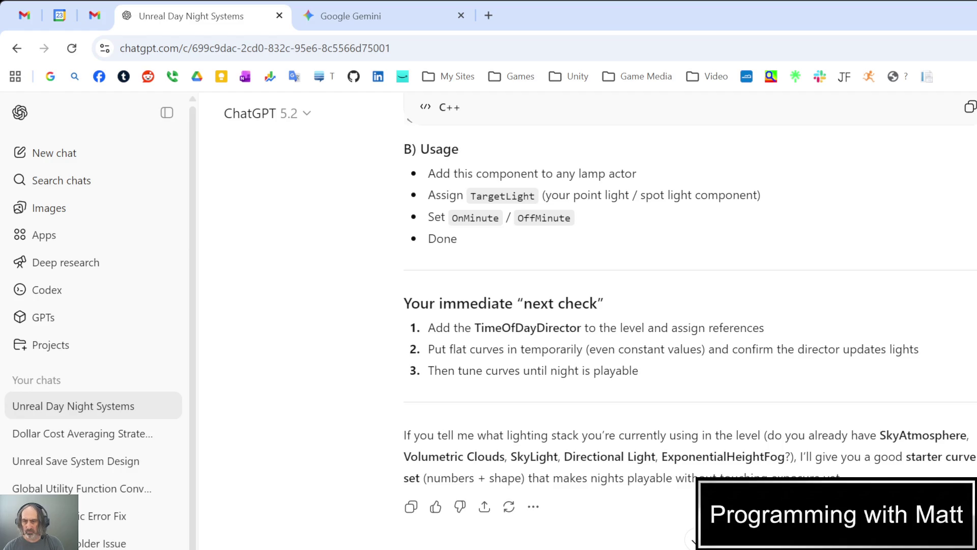
{"action": "key", "text": "Return"}
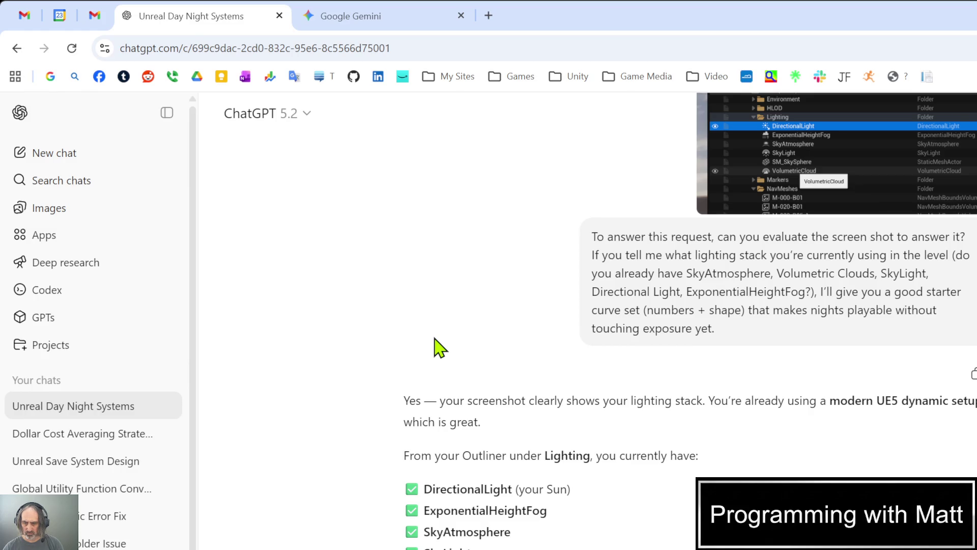
{"action": "scroll", "coordinate": [440, 349], "scroll_direction": "down", "scroll_amount": 3}
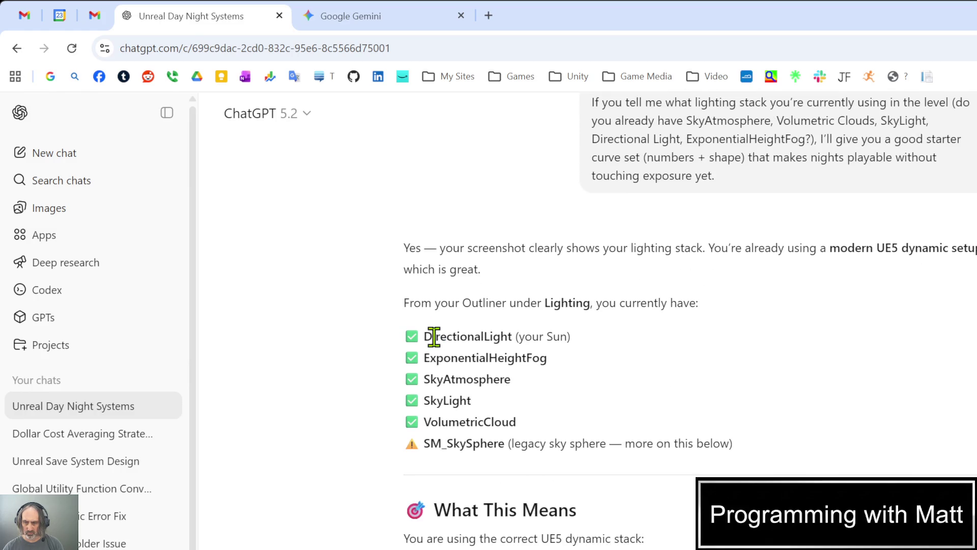
{"action": "scroll", "coordinate": [433, 336], "scroll_direction": "down", "scroll_amount": 6}
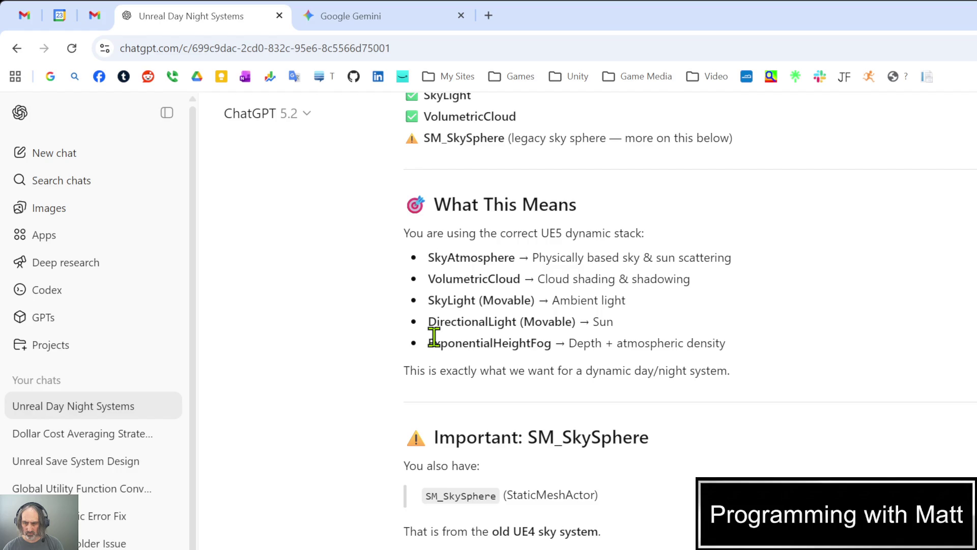
{"action": "scroll", "coordinate": [434, 336], "scroll_direction": "down", "scroll_amount": 3}
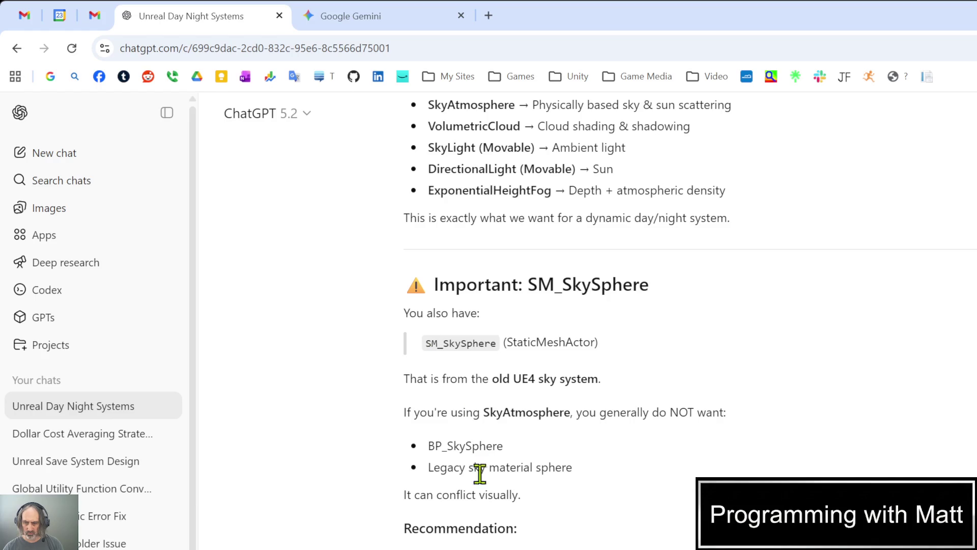
{"action": "left_click_drag", "start_coordinate": [405, 545], "coordinate": [587, 545]}
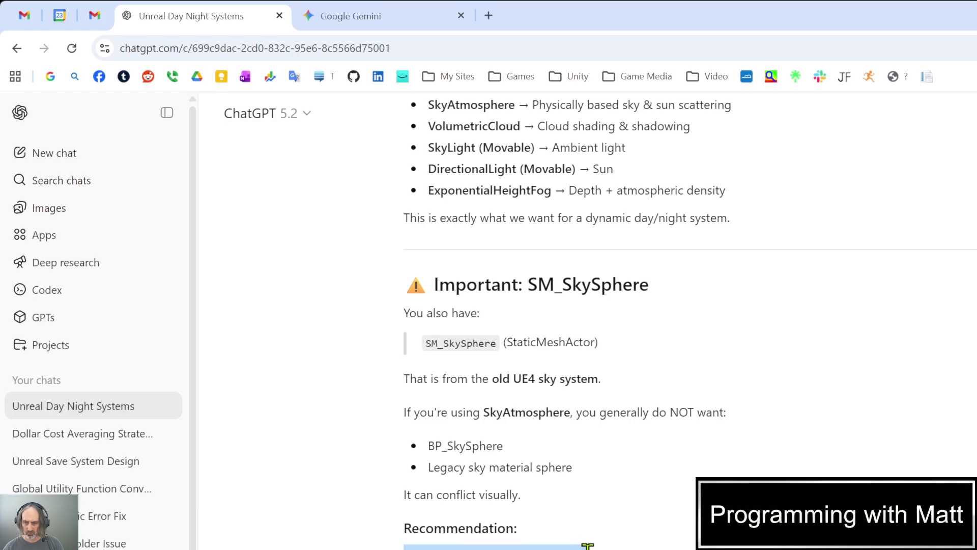
{"action": "mouse_move", "coordinate": [529, 283]}
{"action": "left_mouse_down"}
{"action": "mouse_move", "coordinate": [689, 297]}
{"action": "mouse_move", "coordinate": [692, 319]}
{"action": "left_mouse_up"}
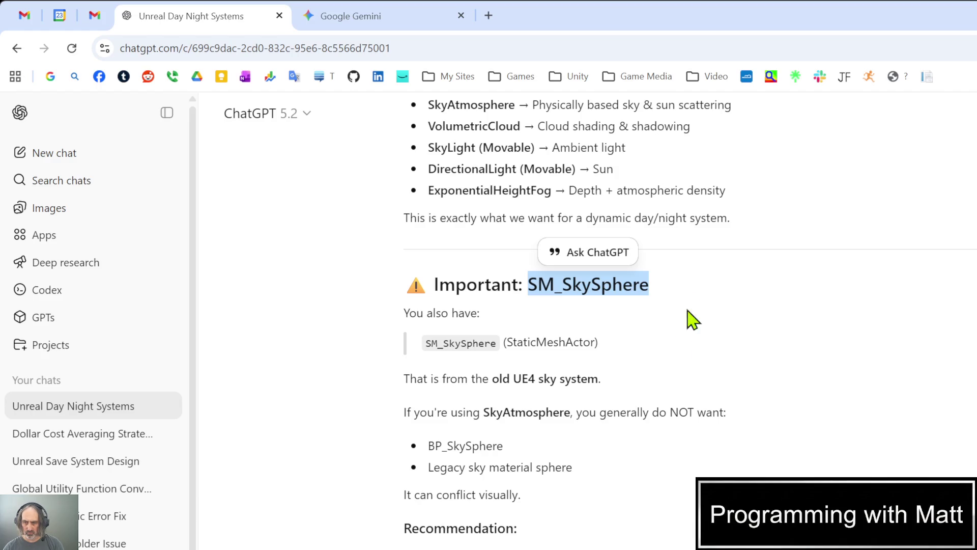
{"action": "left_click", "coordinate": [691, 320]}
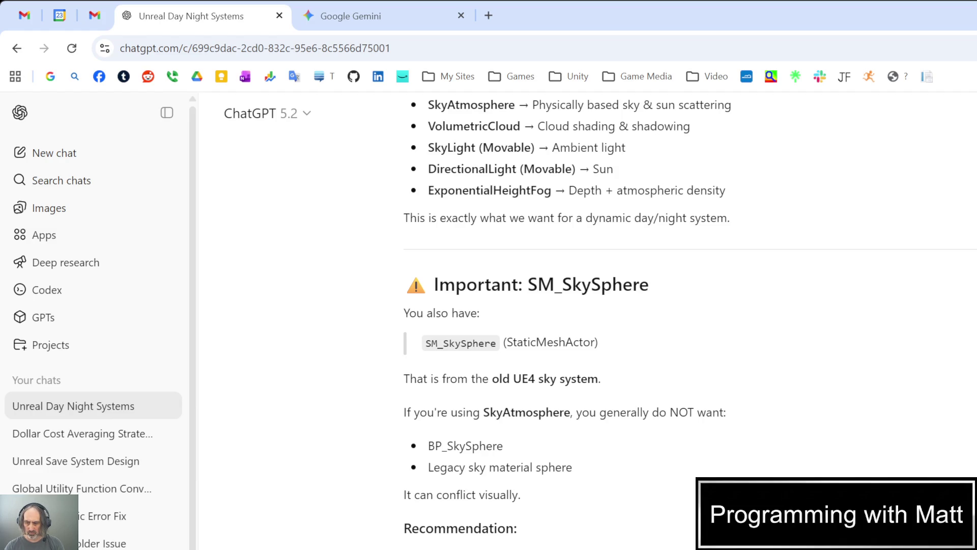
{"action": "key", "text": "Return"}
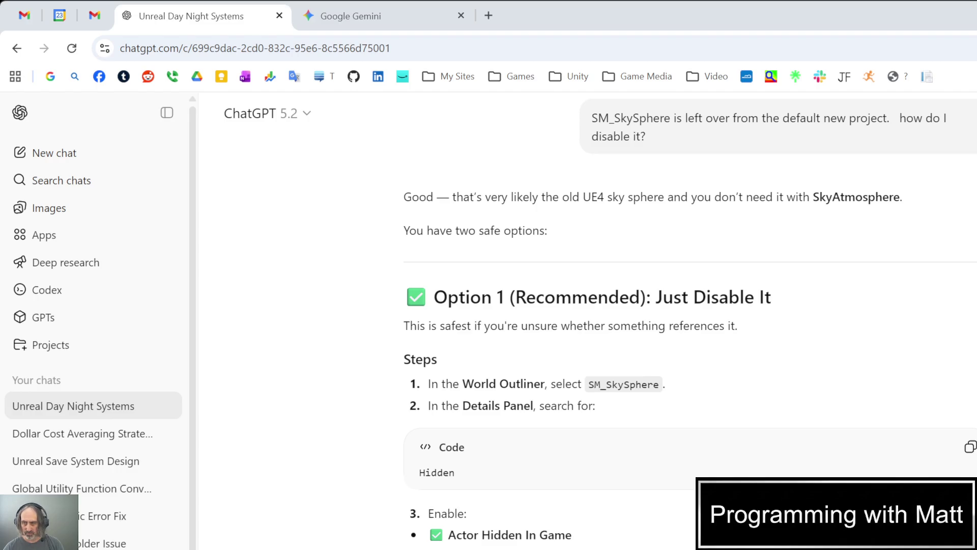
Ask ChatGPT whether one or two directional lights are recommended, and request a review of progress so far.
{"action": "scroll", "coordinate": [635, 366], "scroll_direction": "down", "scroll_amount": 7}
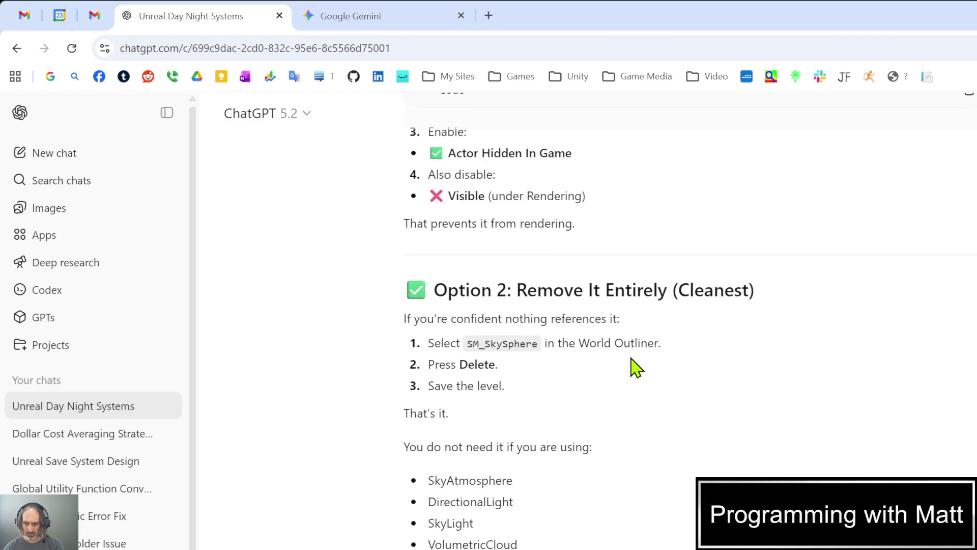
{"action": "scroll", "coordinate": [636, 369], "scroll_direction": "down", "scroll_amount": 10}
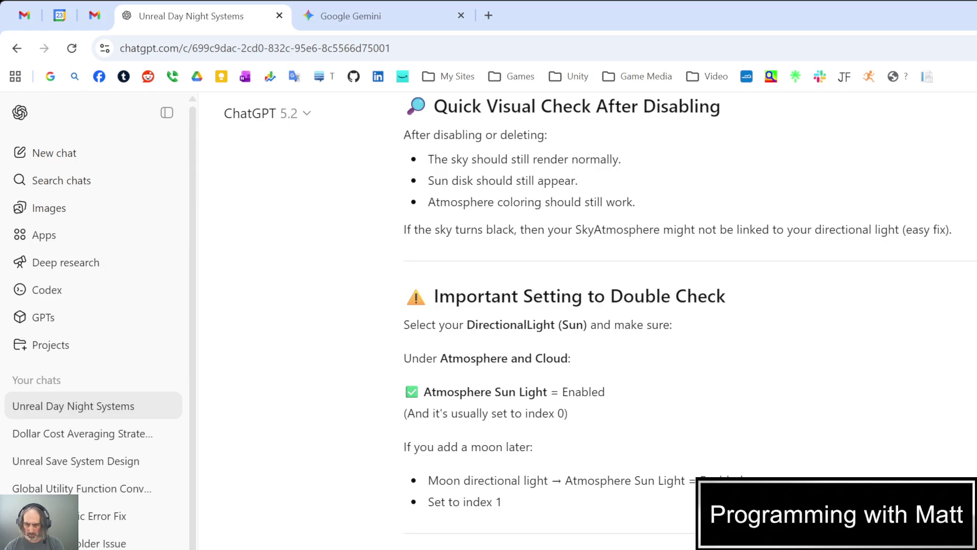
{"action": "key", "text": "Return"}
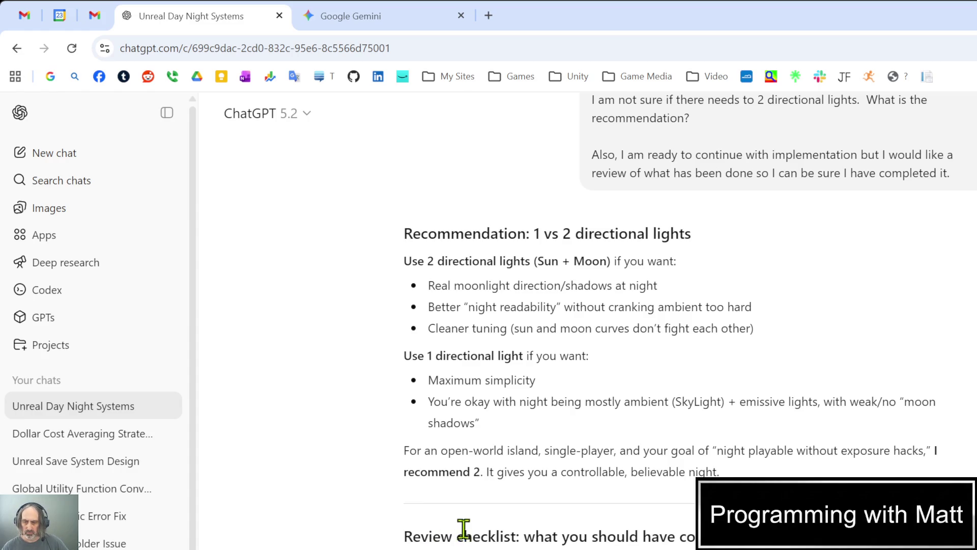
Read through ChatGPT's two-light (Sun + Moon) recommendation and the completed-work review checklist.
{"action": "scroll", "coordinate": [463, 530], "scroll_direction": "down", "scroll_amount": 5}
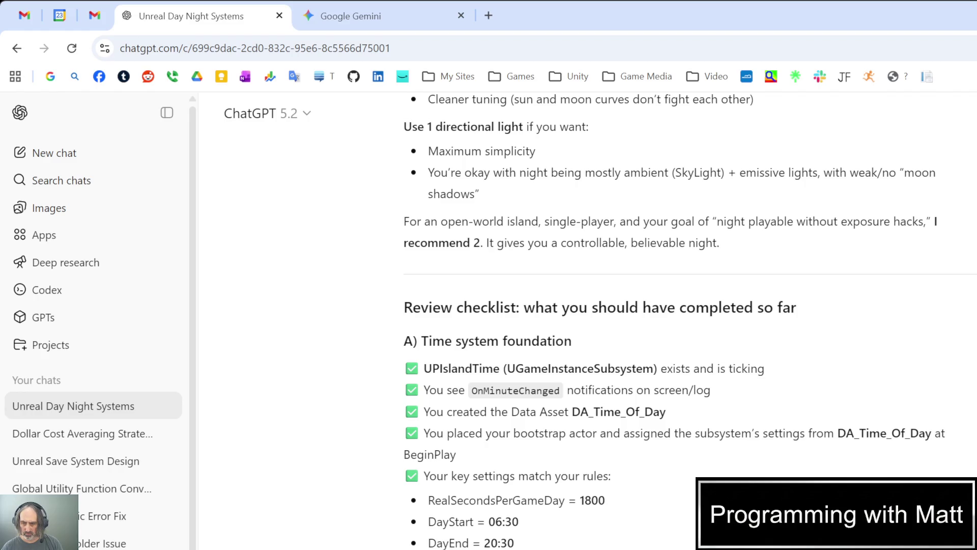
{"action": "scroll", "coordinate": [402, 448], "scroll_direction": "down", "scroll_amount": 5}
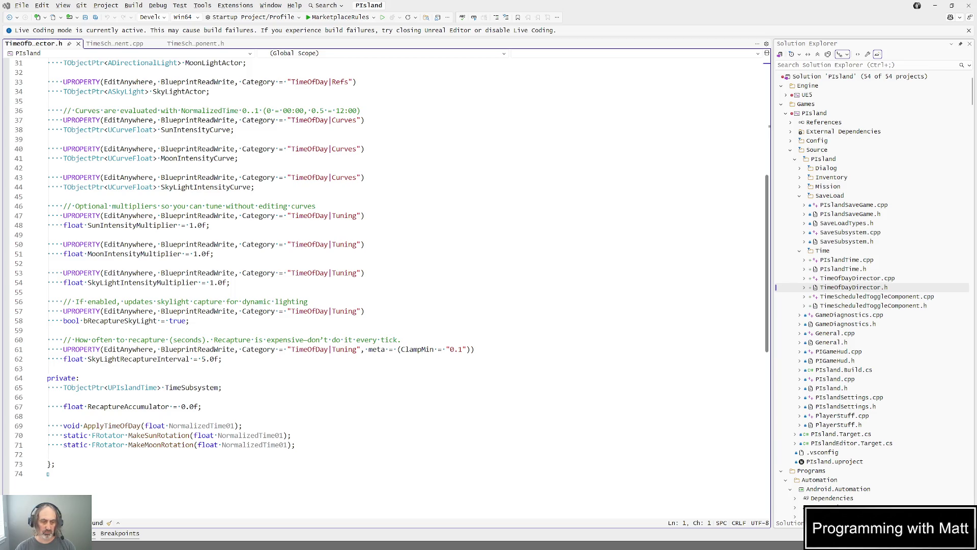
Switch from the TimeOfDayDirector header in Visual Studio to the Unreal Editor's Pisland level.
{"action": "key", "text": "alt+Tab"}
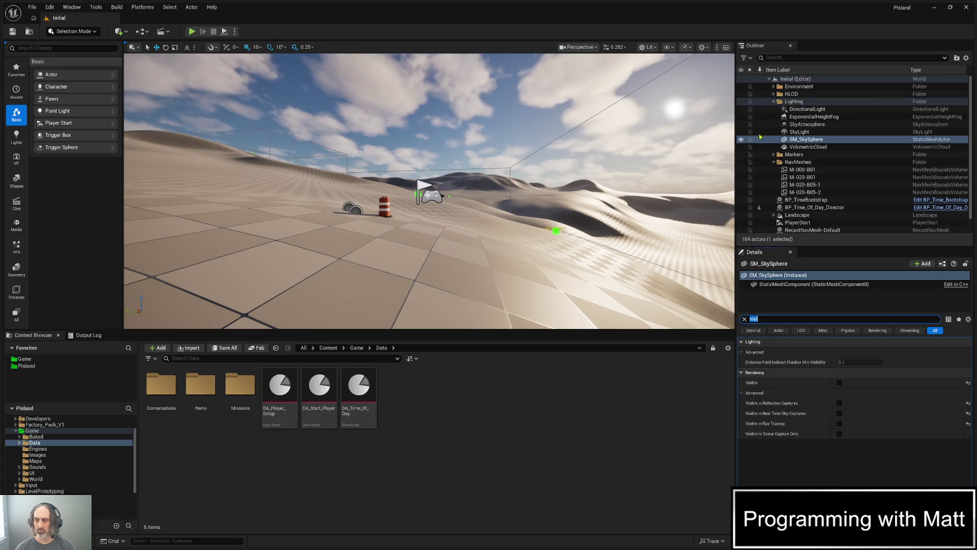
Duplicate the DirectionalLight in the Outliner to create DirectionalLight2 in the Lighting folder.
{"action": "left_click", "coordinate": [823, 111]}
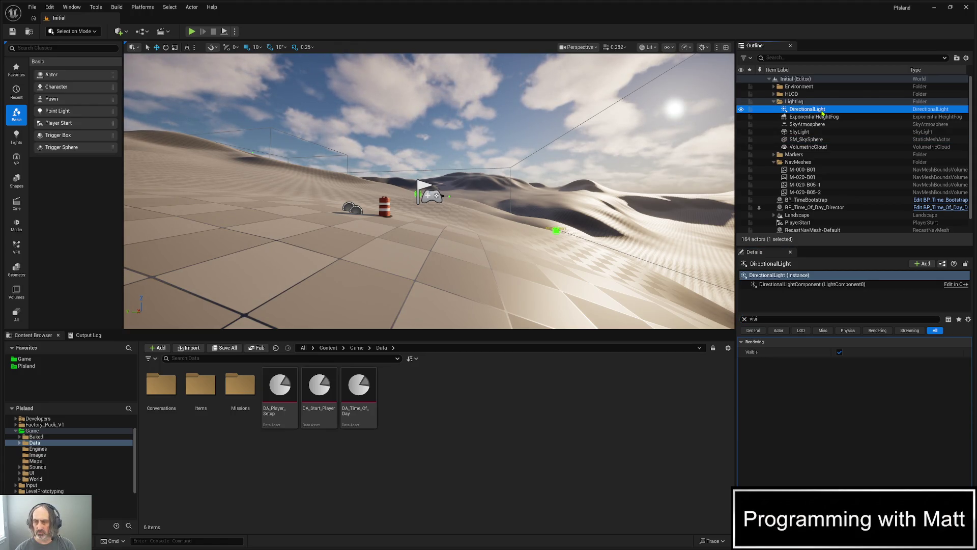
{"action": "right_click", "coordinate": [823, 112]}
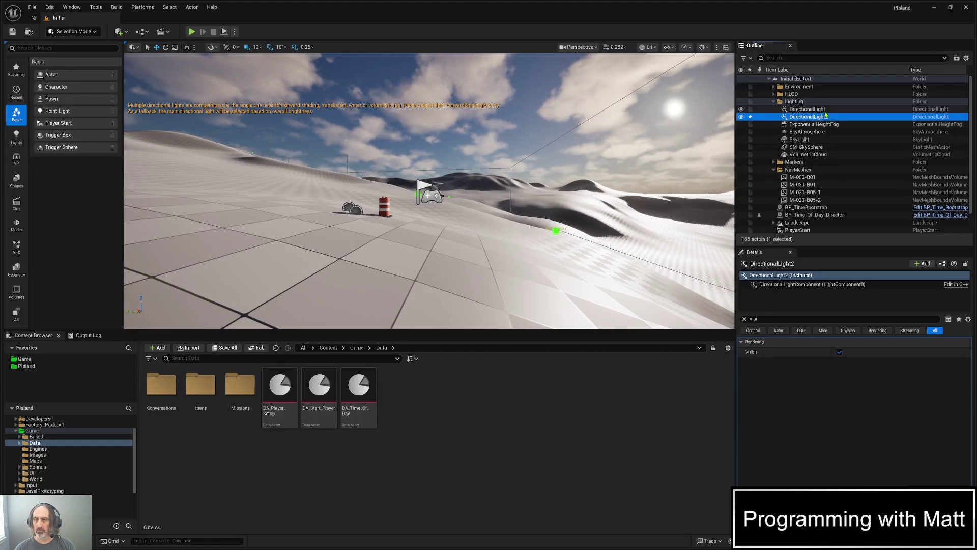
Rename the original DirectionalLight to DL_Sun, correcting an initial SL_Sun typo.
{"action": "left_click", "coordinate": [809, 109]}
{"action": "right_click", "coordinate": [809, 109]}
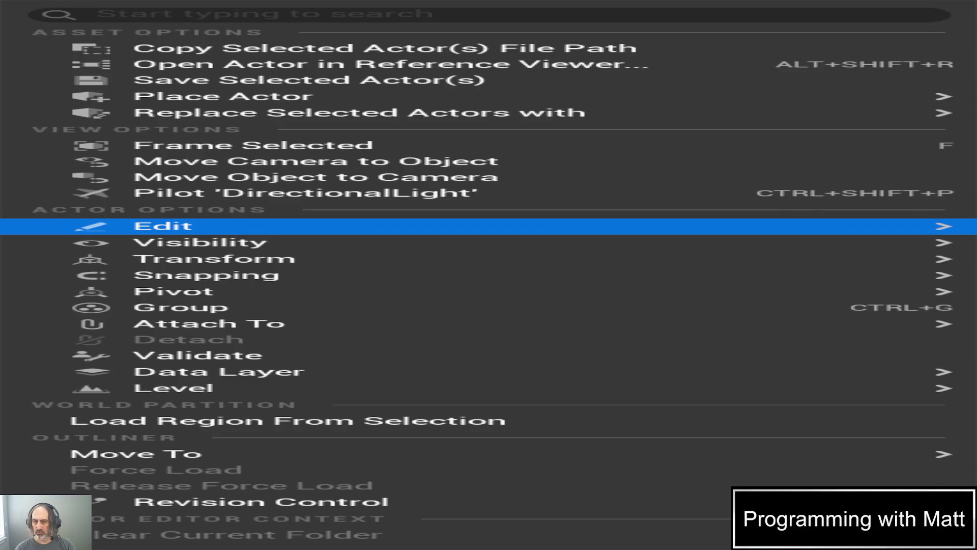
{"action": "key", "text": "F2"}
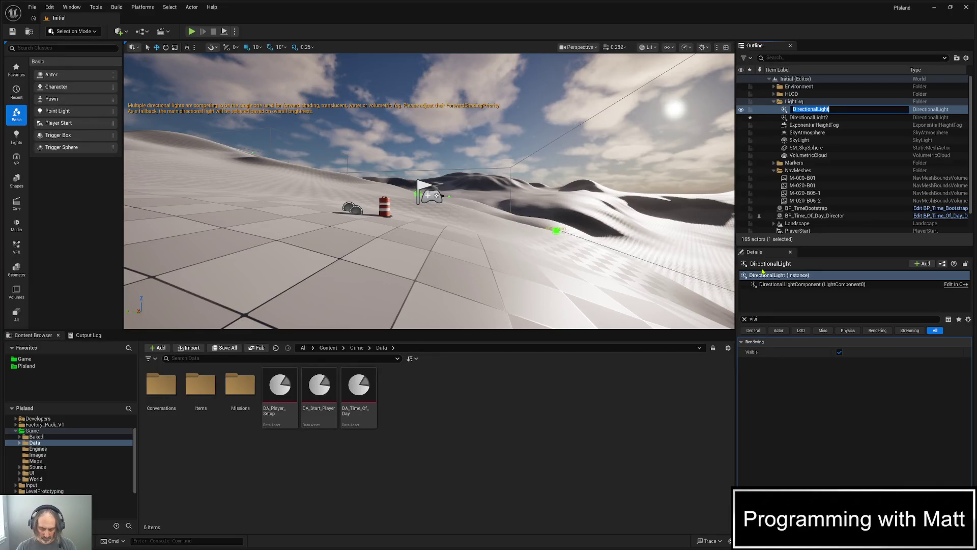
{"action": "type", "text": "SL_Sun"}
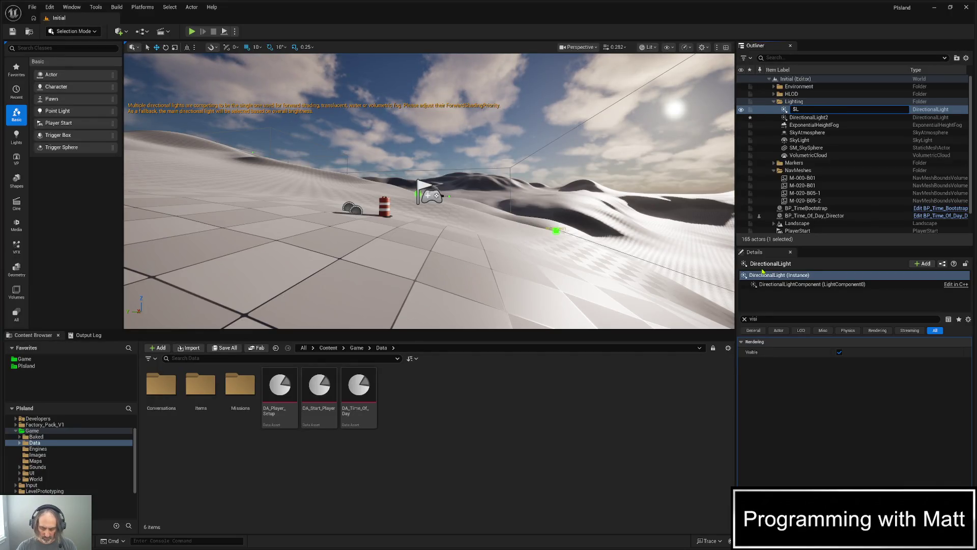
{"action": "key", "text": "Return"}
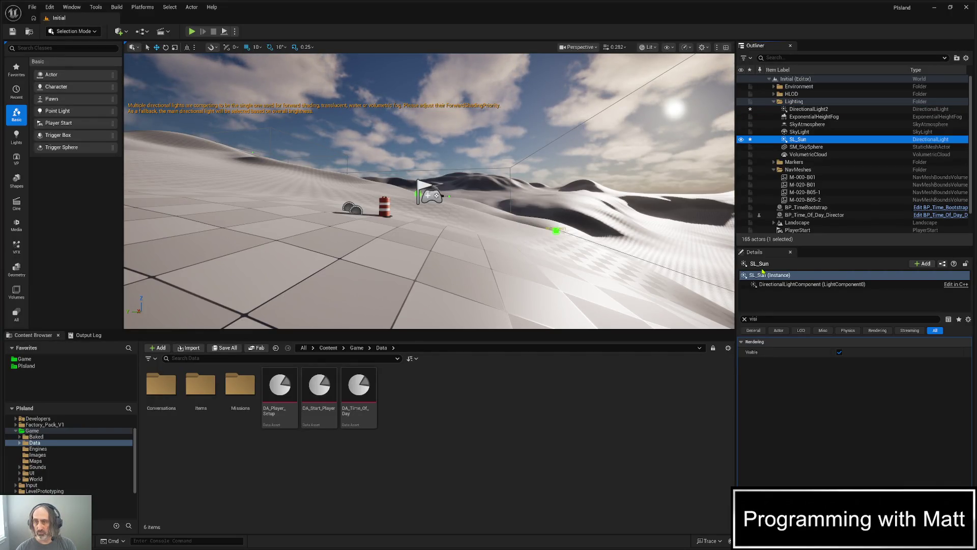
{"action": "left_click", "coordinate": [813, 139]}
{"action": "type", "text": "DL_Sun"}
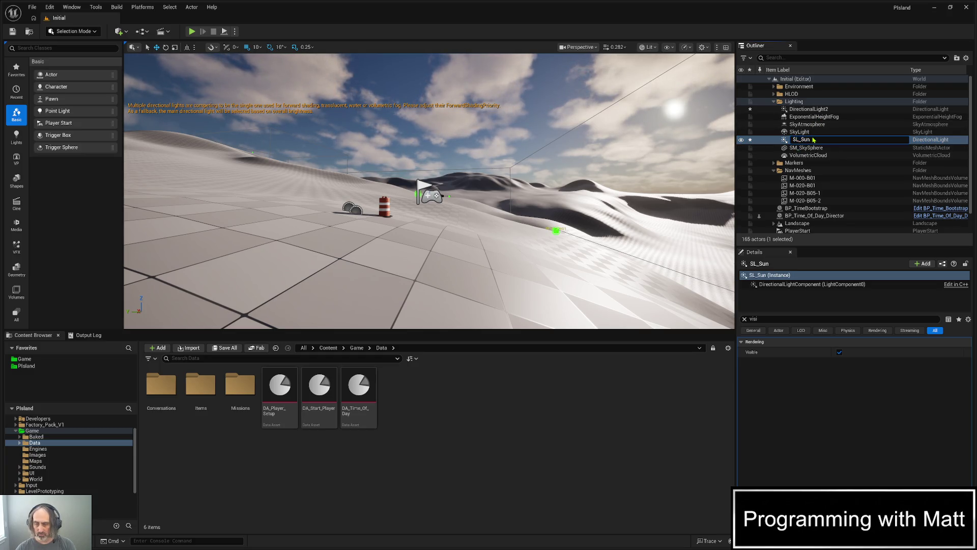
{"action": "key", "text": "Return"}
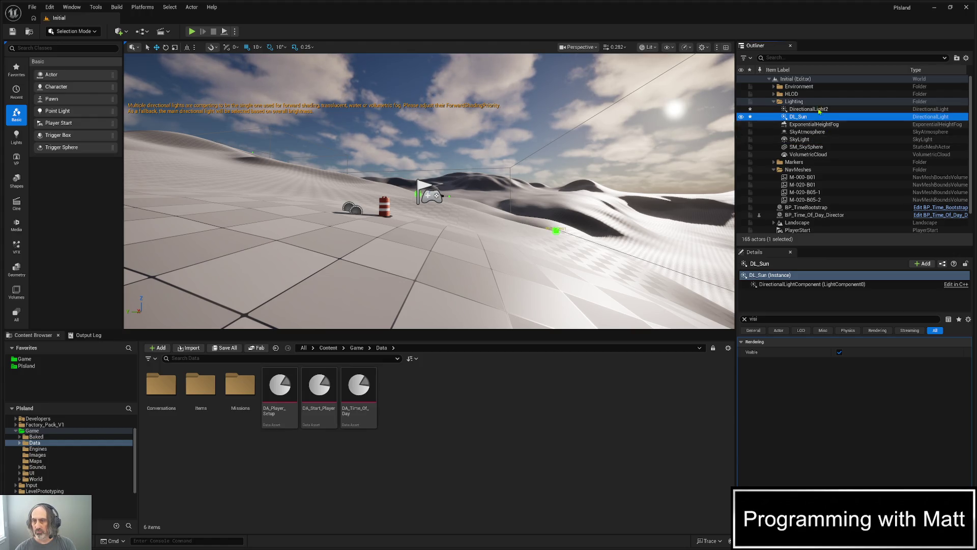
Rename DirectionalLight2 to DL_Moon and clear the selection.
{"action": "left_click", "coordinate": [809, 108]}
{"action": "right_click", "coordinate": [809, 109]}
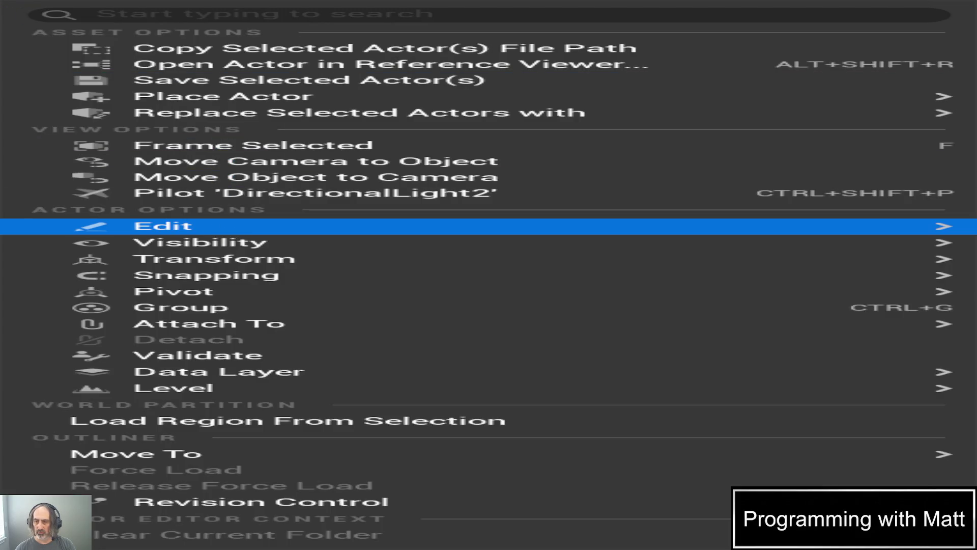
{"action": "key", "text": "F2"}
{"action": "type", "text": "DL_Moon"}
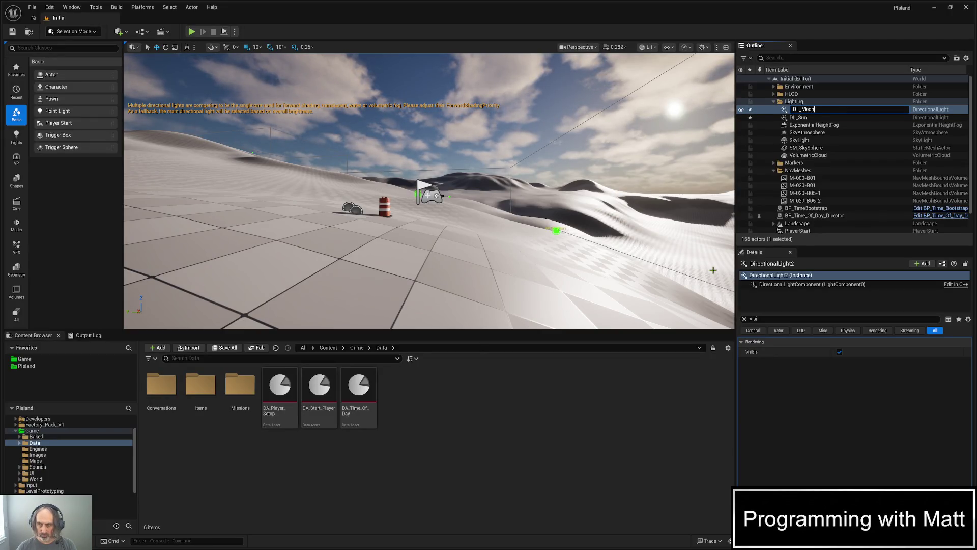
{"action": "key", "text": "Return"}
{"action": "key", "text": "Escape"}
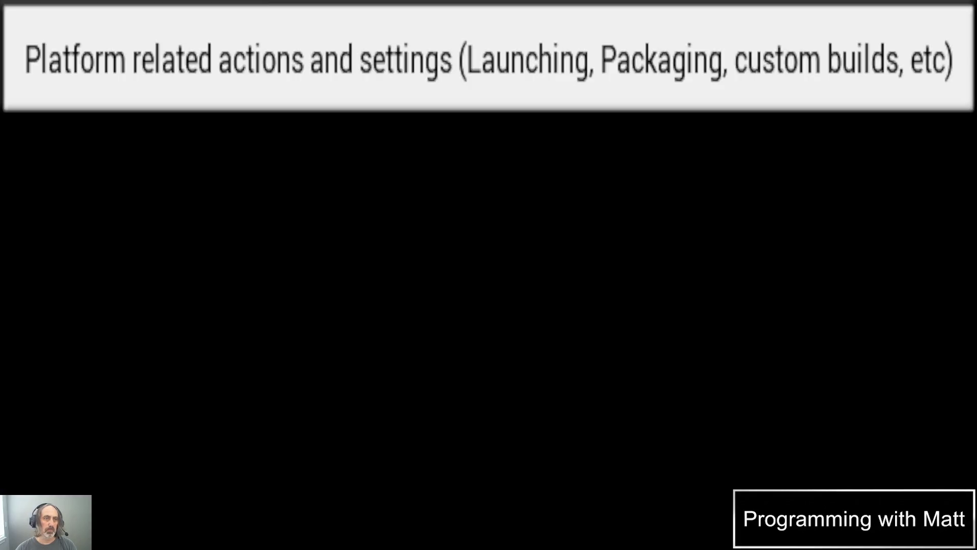
{"action": "left_click", "coordinate": [95, 7]}
{"action": "type", "text": "tag"}
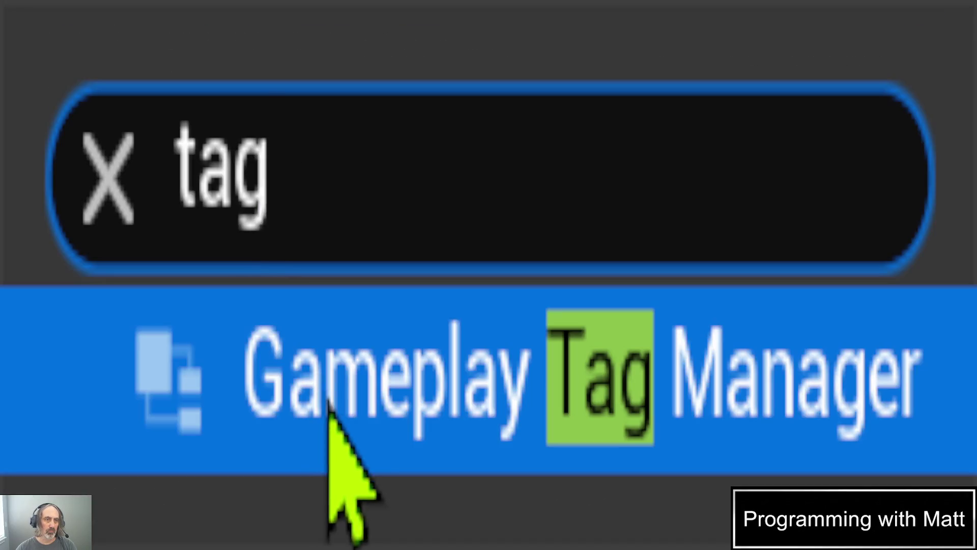
{"action": "left_click", "coordinate": [290, 44]}
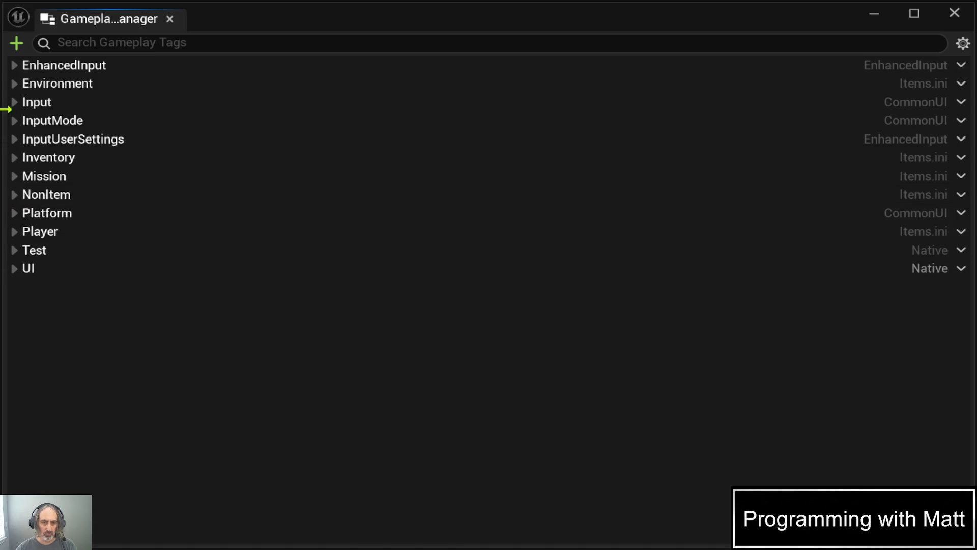
{"action": "left_click", "coordinate": [14, 84]}
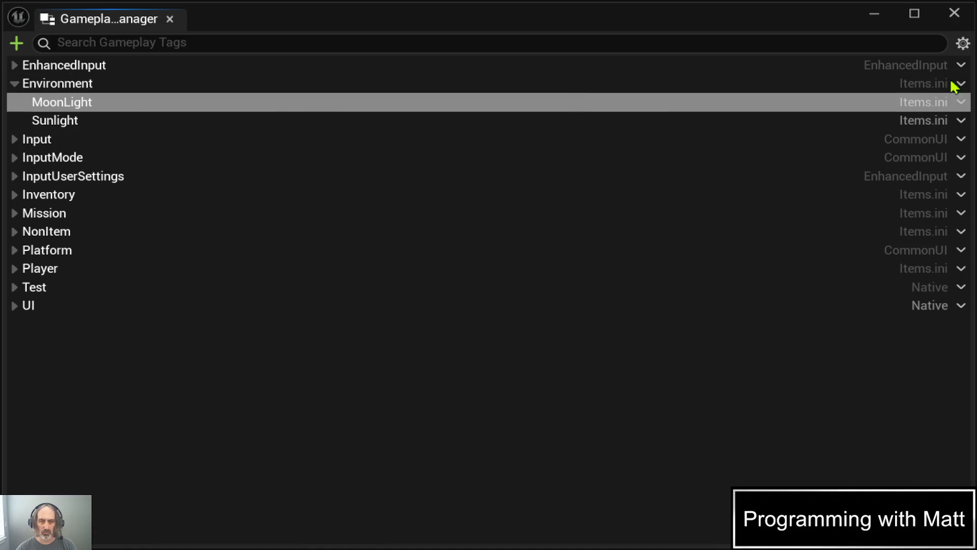
{"action": "left_click", "coordinate": [954, 13]}
{"action": "left_click", "coordinate": [807, 111]}
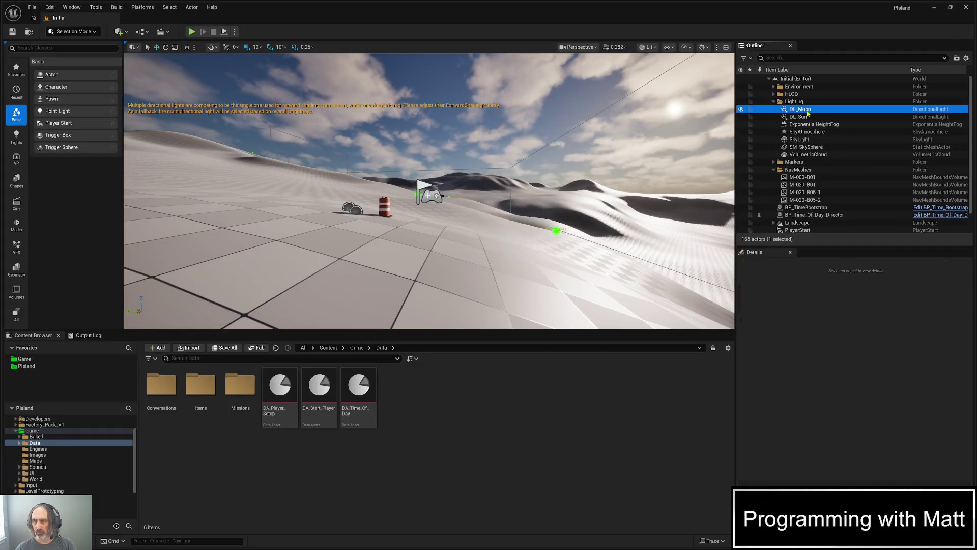
{"action": "left_click", "coordinate": [767, 319]}
{"action": "type", "text": "visi"}
Edit DL_Moon's Actor Tag from Environment.Sunlight to Environment.MoonLight, save the level, and clear the filter.
{"action": "key", "text": "BackSpace"}
{"action": "key", "text": "BackSpace"}
{"action": "key", "text": "BackSpace"}
{"action": "type", "text": "tag"}
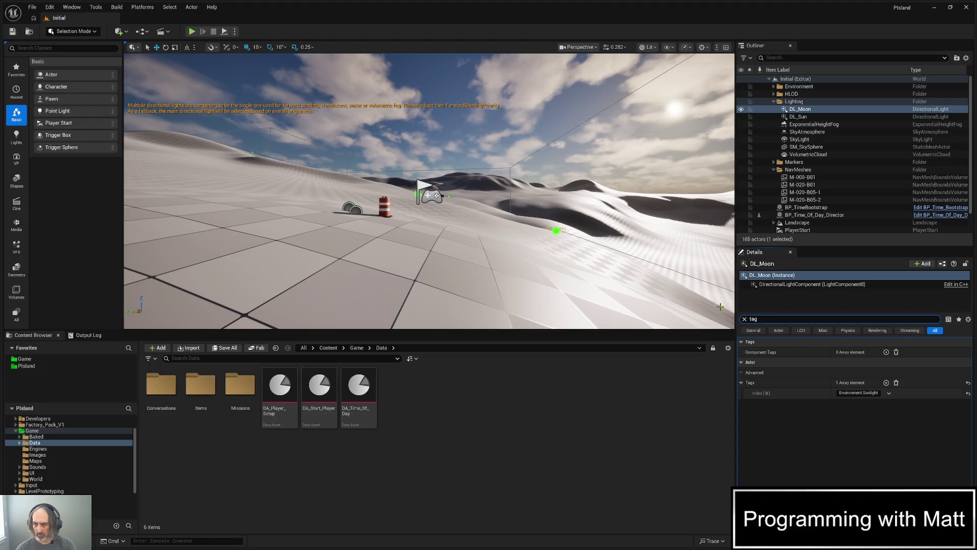
{"action": "left_click", "coordinate": [865, 393]}
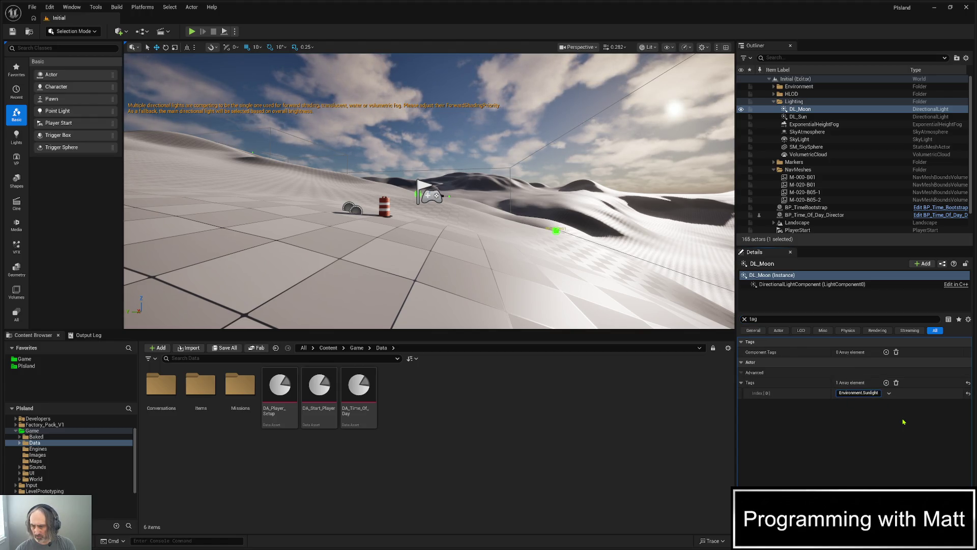
{"action": "key", "text": "shift+Left"}
{"action": "key", "text": "shift+Left"}
{"action": "key", "text": "shift+Left"}
{"action": "key", "text": "shift+Left"}
{"action": "key", "text": "shift+Left"}
{"action": "key", "text": "shift+Left"}
{"action": "type", "text": "MoonLight"}
{"action": "key", "text": "Return"}
{"action": "key", "text": "ctrl+s"}
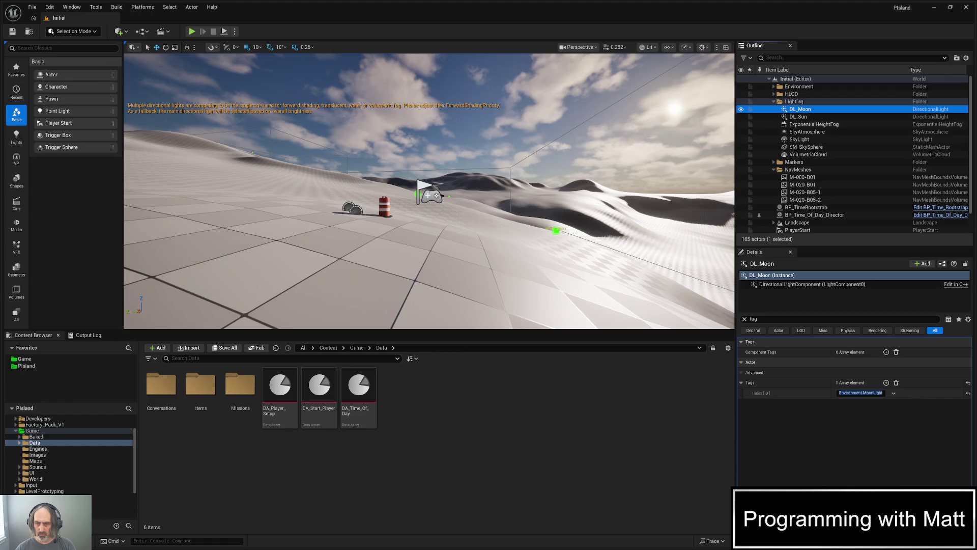
{"action": "left_click", "coordinate": [745, 319]}
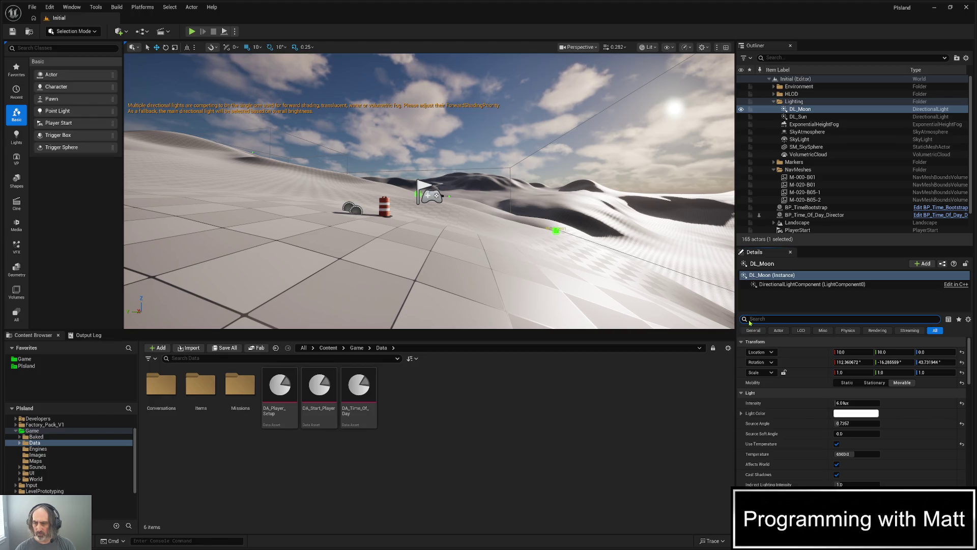
Filter DL_Moon's Details by 'mov' to confirm Movable mobility, then frame DL_Moon in the viewport.
{"action": "type", "text": "mov"}
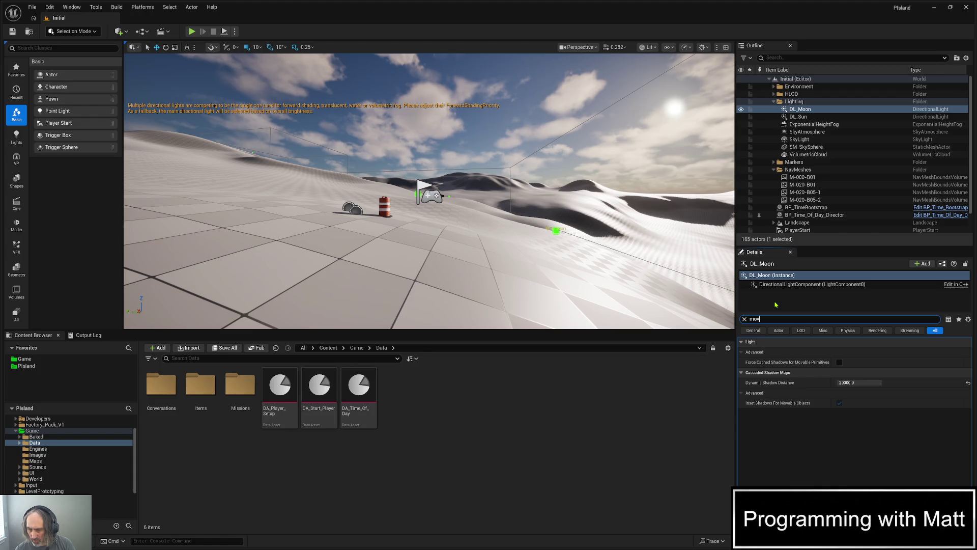
{"action": "key", "text": "BackSpace"}
{"action": "key", "text": "BackSpace"}
{"action": "key", "text": "BackSpace"}
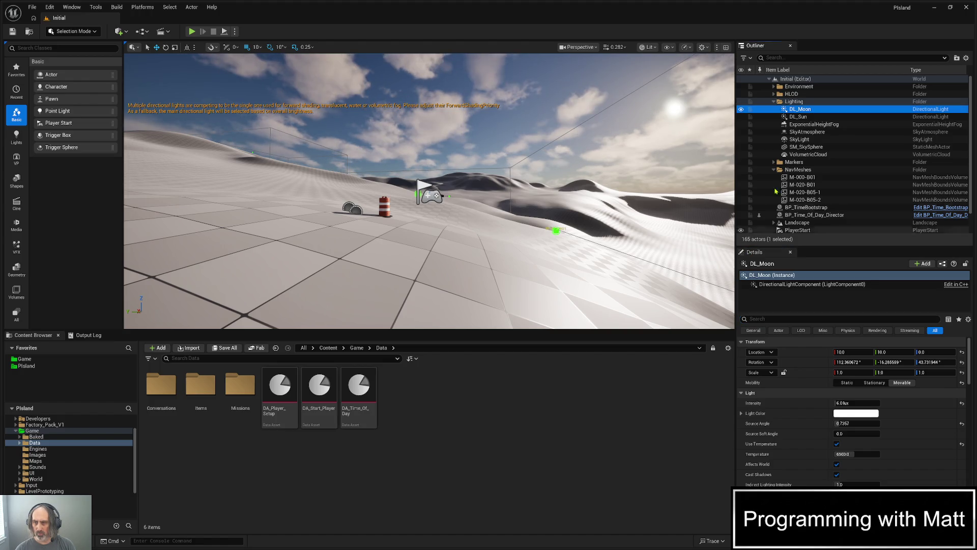
{"action": "double_click", "coordinate": [794, 110]}
Adjust the view around DL_Moon and filter its Details for 'atmos' settings.
{"action": "left_click_drag", "start_coordinate": [458, 191], "coordinate": [451, 168]}
{"action": "scroll", "coordinate": [513, 177], "scroll_direction": "down", "scroll_amount": 3}
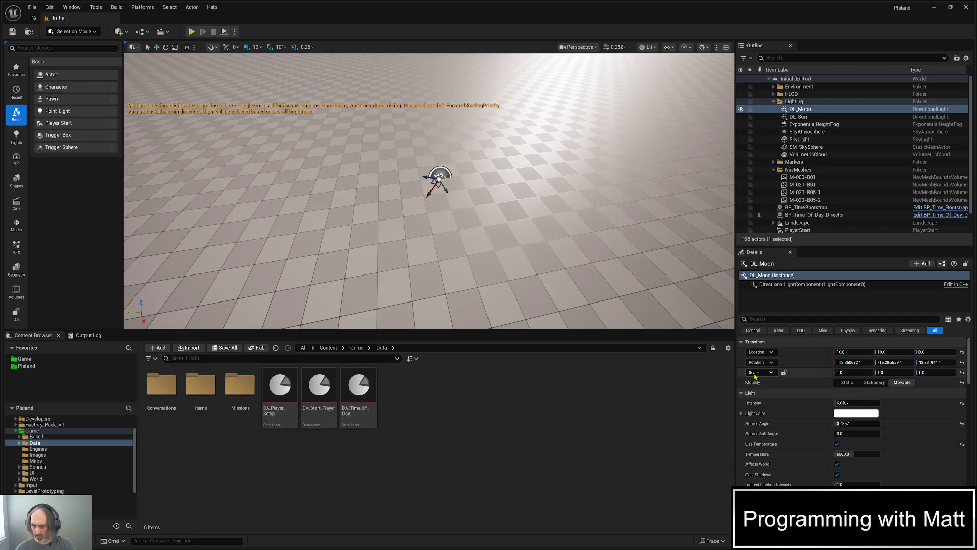
{"action": "left_click", "coordinate": [775, 318]}
{"action": "type", "text": "a"}
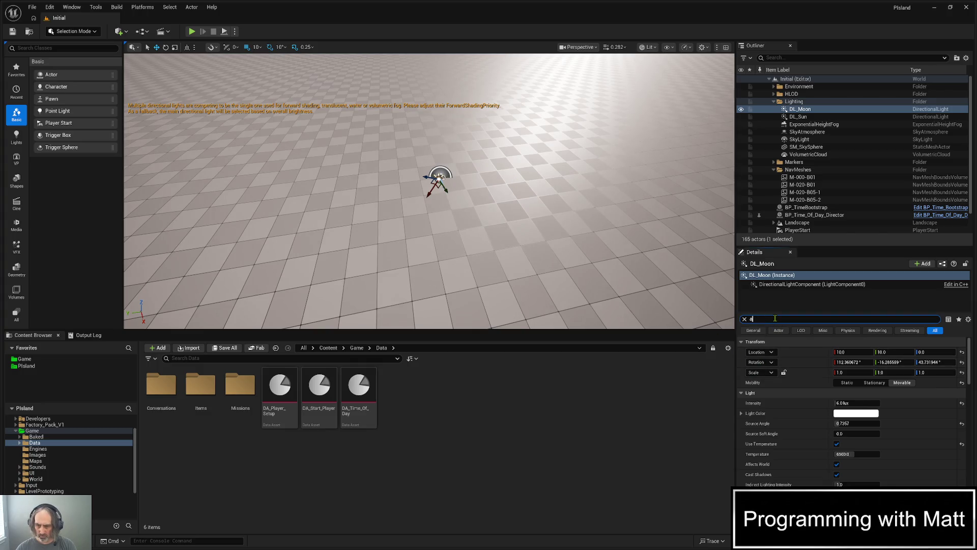
{"action": "type", "text": "tmos"}
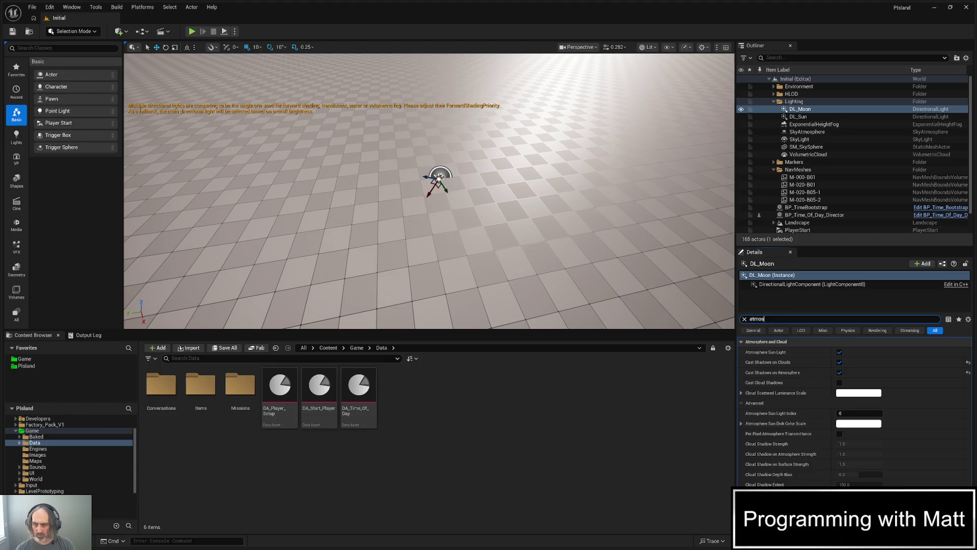
Set DL_Moon's Atmosphere Sun Light Index to 1, save the level, and clear the 'sun' filter.
{"action": "key", "text": "ctrl+a"}
{"action": "type", "text": "sun"}
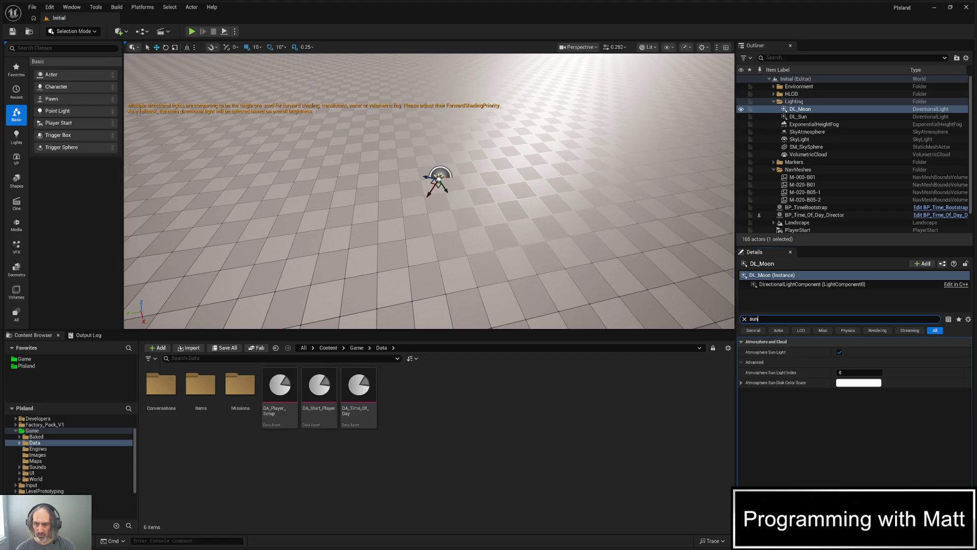
{"action": "left_click", "coordinate": [800, 109]}
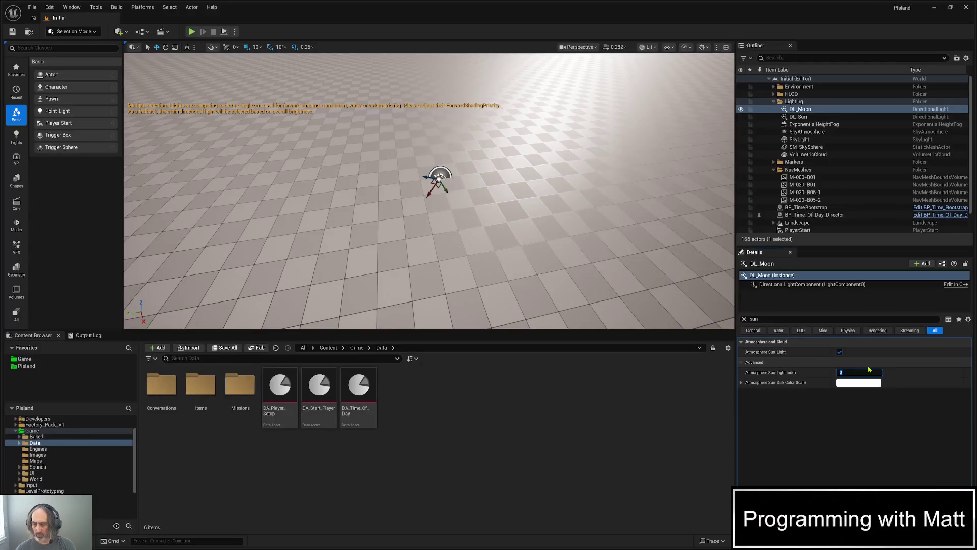
{"action": "key", "text": "Return"}
{"action": "key", "text": "ctrl+s"}
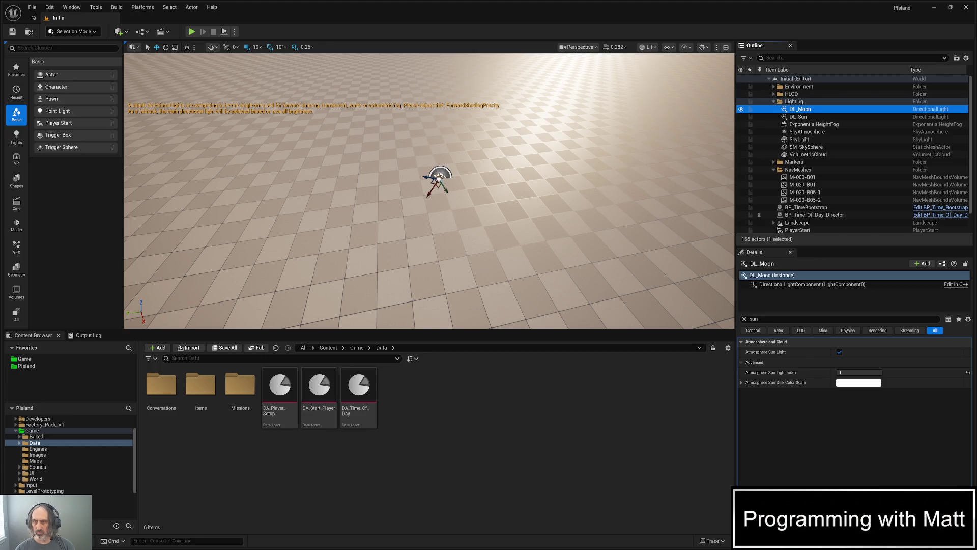
{"action": "left_click", "coordinate": [744, 319]}
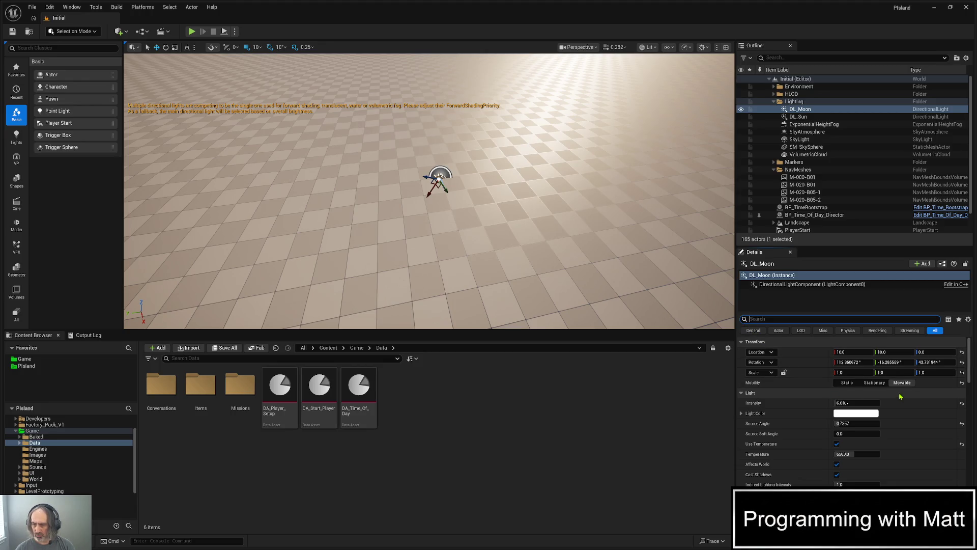
Reselect DL_Moon, then select SkyLight in the Outliner to show its properties.
{"action": "left_click", "coordinate": [811, 109]}
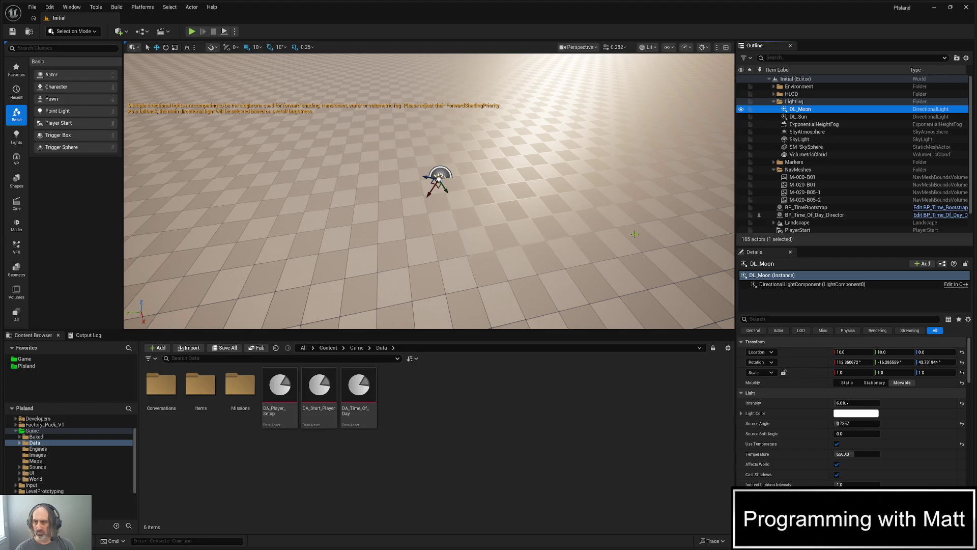
{"action": "left_click", "coordinate": [809, 140]}
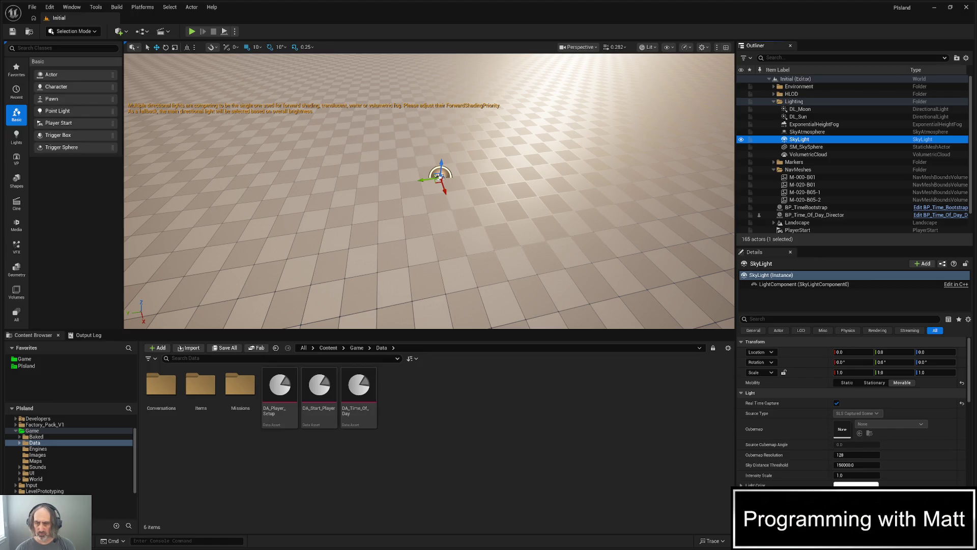
{"action": "left_click", "coordinate": [788, 320]}
{"action": "type", "text": "rea"}
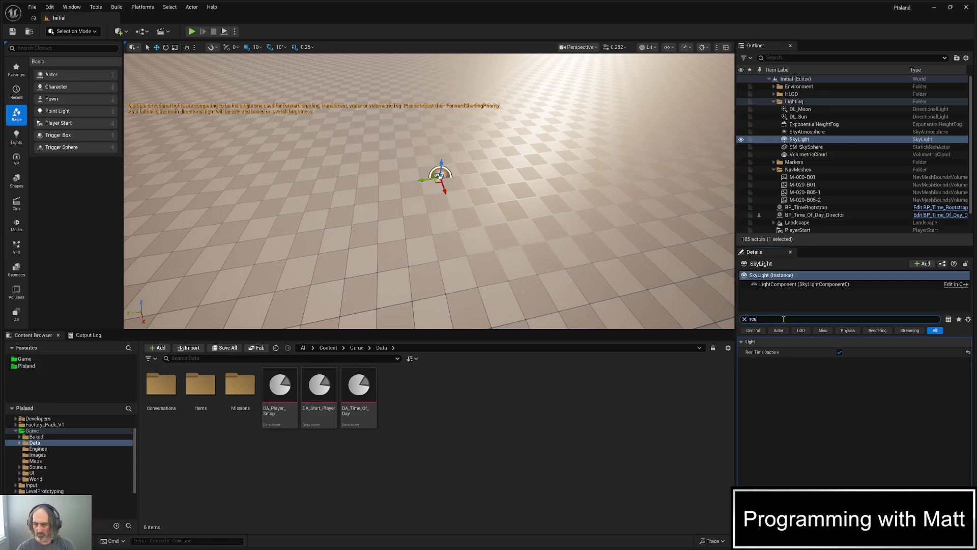
{"action": "key", "text": "BackSpace"}
{"action": "key", "text": "BackSpace"}
{"action": "key", "text": "BackSpace"}
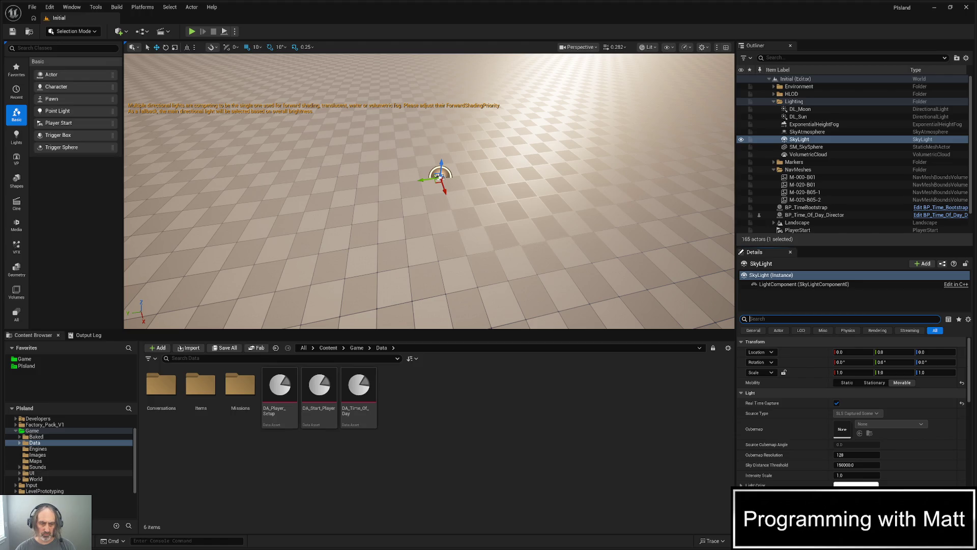
Navigate the Content Browser to the Game/World folder.
{"action": "left_click", "coordinate": [100, 478]}
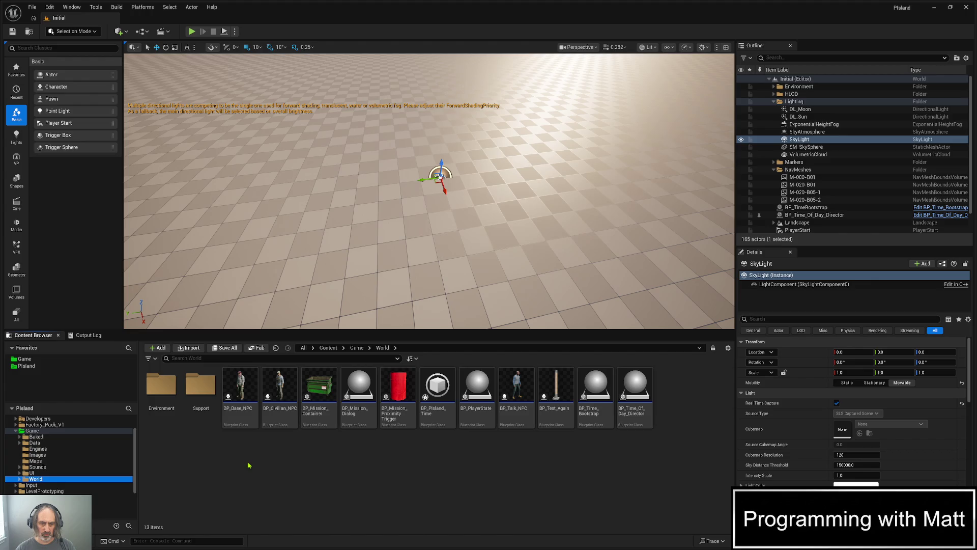
{"action": "double_click", "coordinate": [201, 387]}
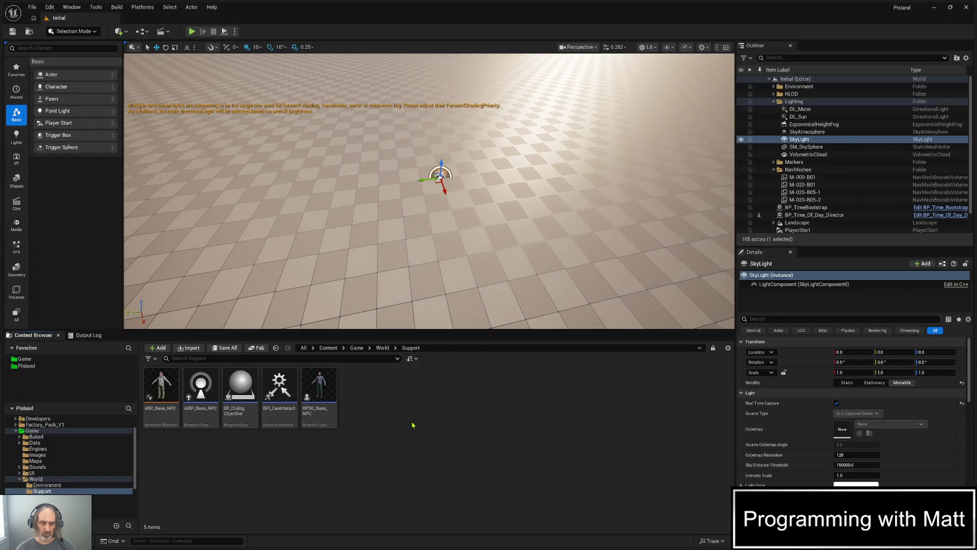
{"action": "left_click", "coordinate": [382, 348]}
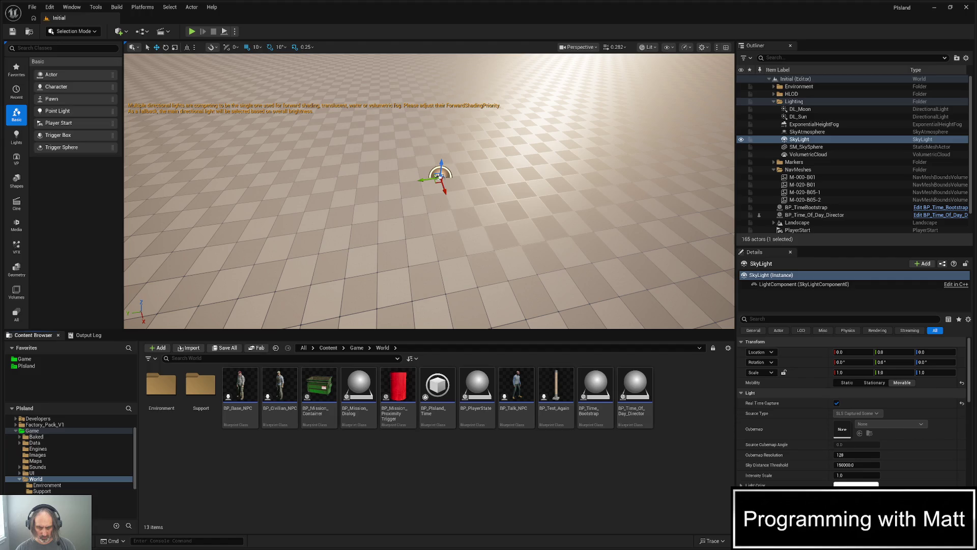
Create a new Curve asset there, searching 'curv' and choosing the CurveFloat class.
{"action": "right_click", "coordinate": [385, 466]}
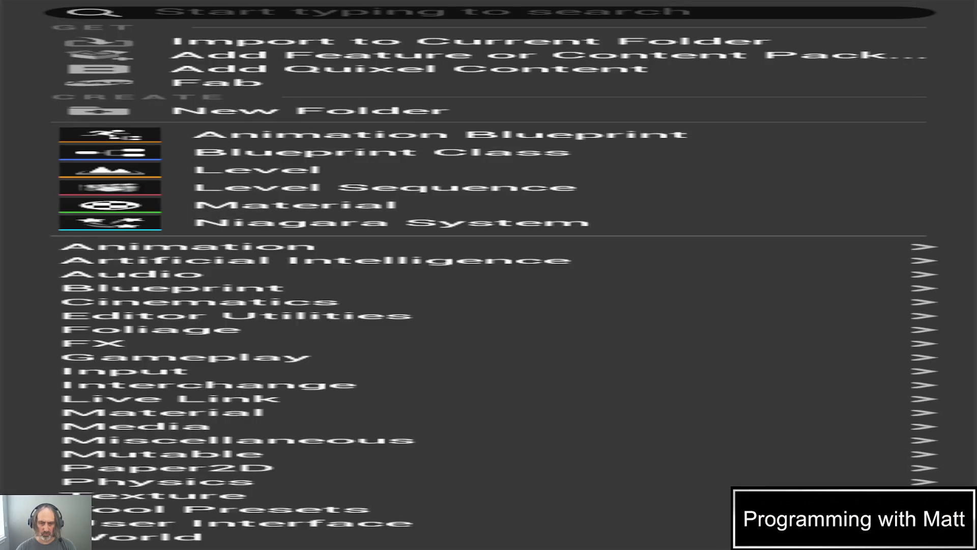
{"action": "left_click", "coordinate": [153, 9]}
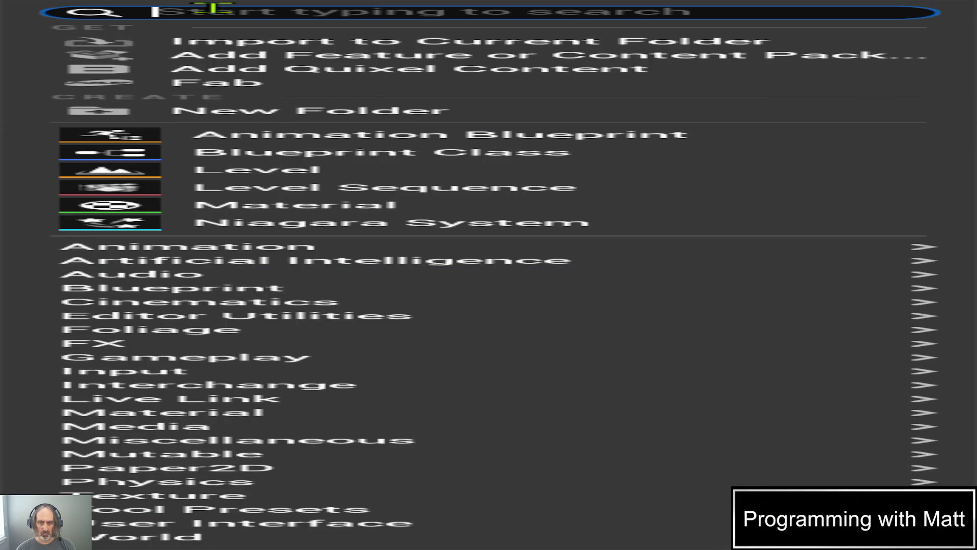
{"action": "type", "text": "curv"}
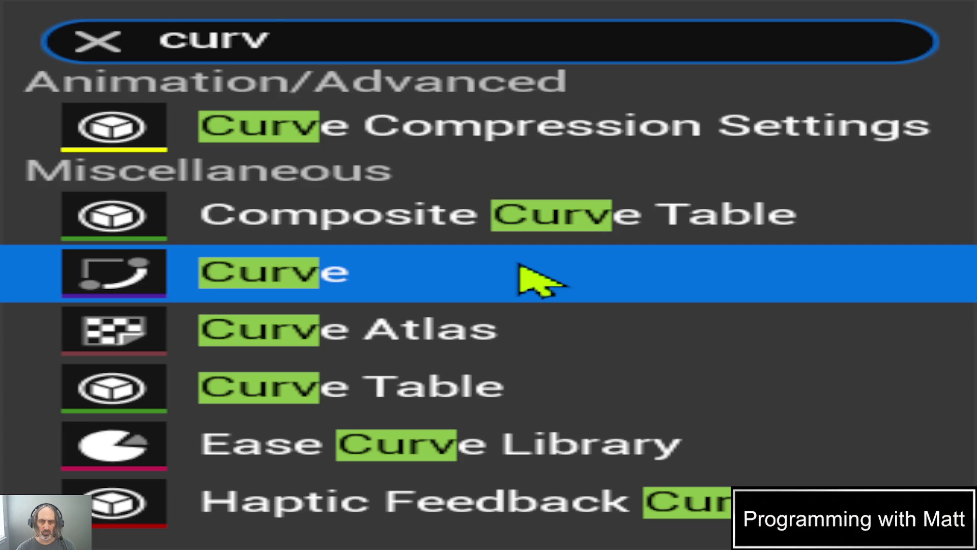
{"action": "left_click", "coordinate": [520, 265]}
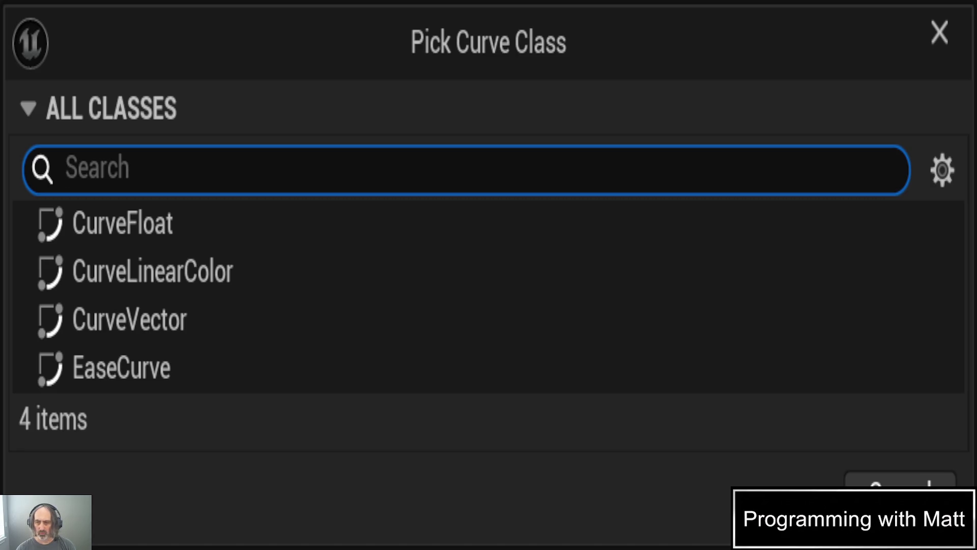
{"action": "left_click", "coordinate": [145, 231]}
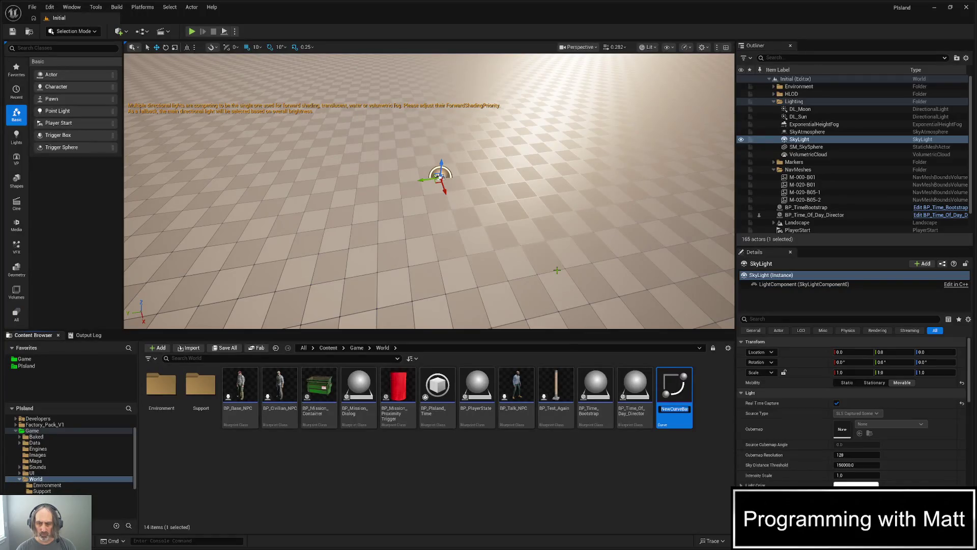
Confirm the name Curve_SunIntensity, copy the asset, and name the copy Curve_MoonIntensity.
{"action": "key", "text": "Return"}
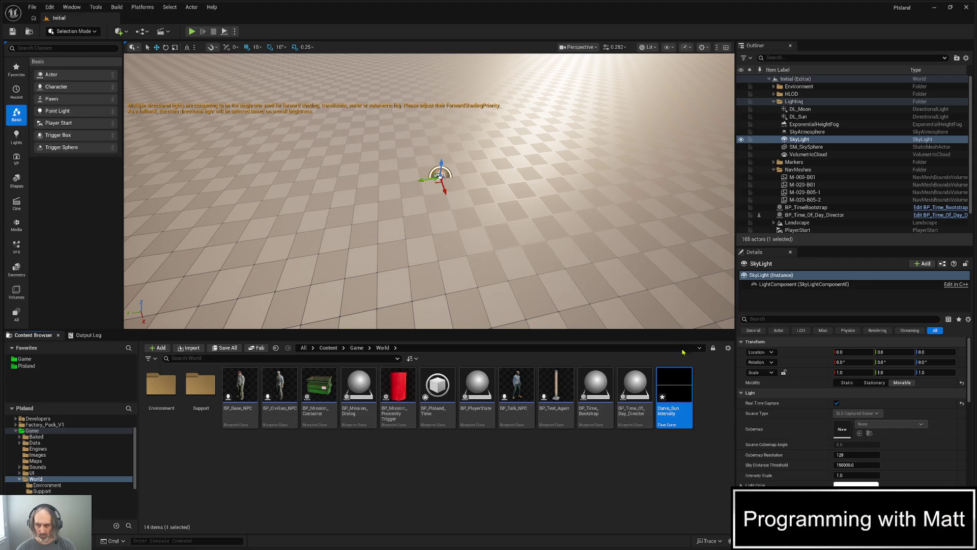
{"action": "key", "text": "ctrl+c"}
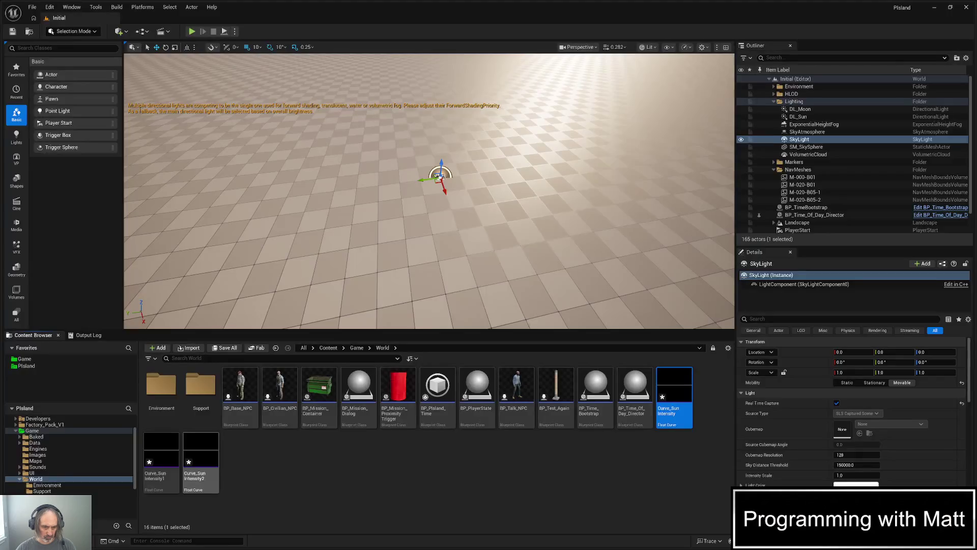
{"action": "type", "text": "Curve_MoonIntensity"}
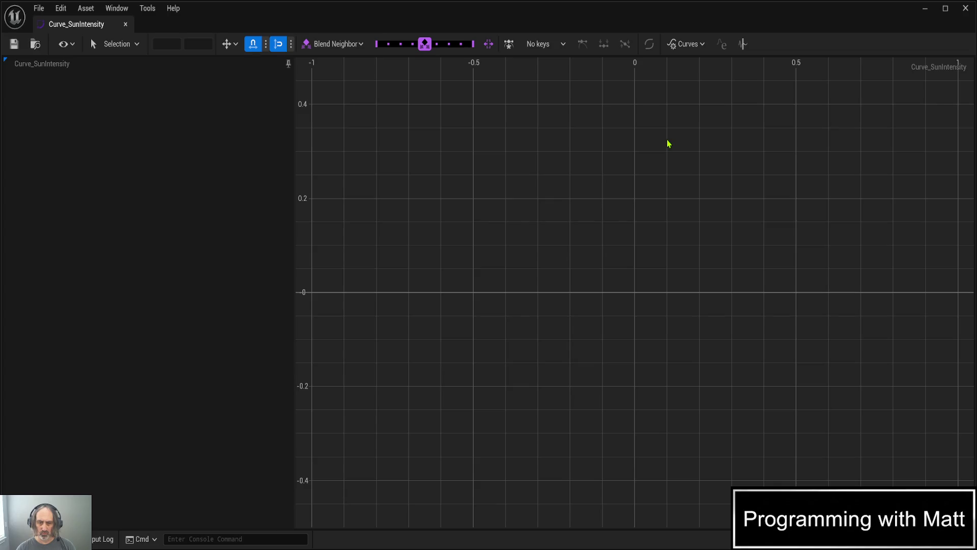
{"action": "scroll", "coordinate": [602, 179], "scroll_direction": "down", "scroll_amount": 3}
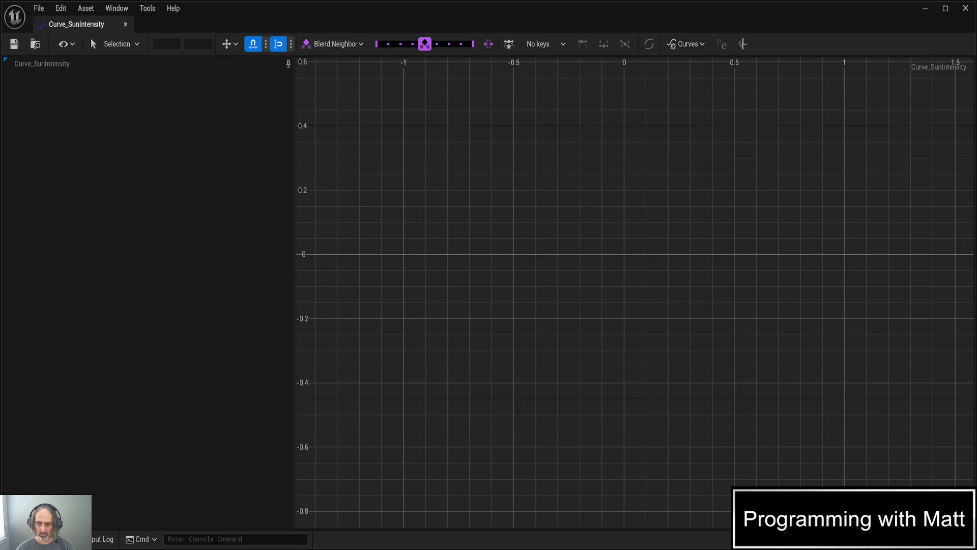
{"action": "middle_click", "coordinate": [540, 258]}
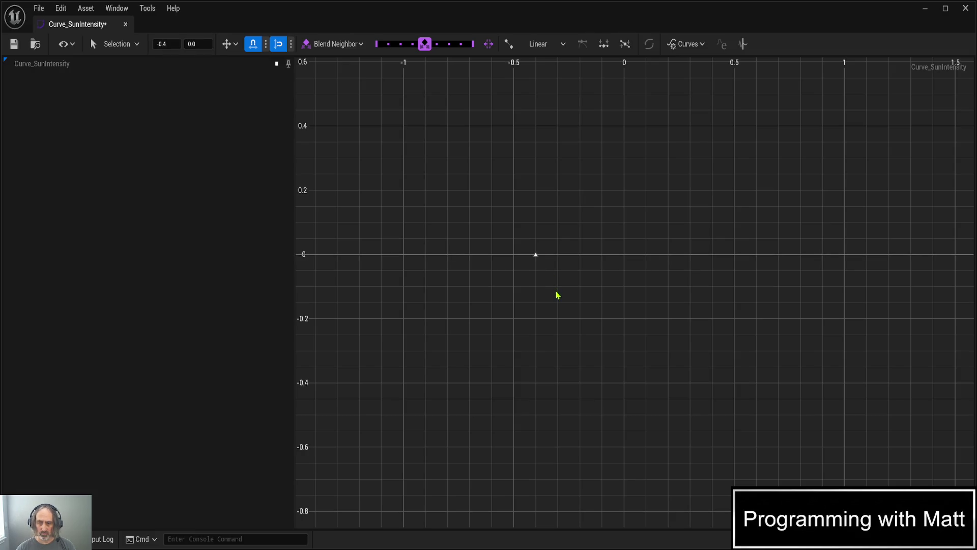
{"action": "key", "text": "ctrl+z"}
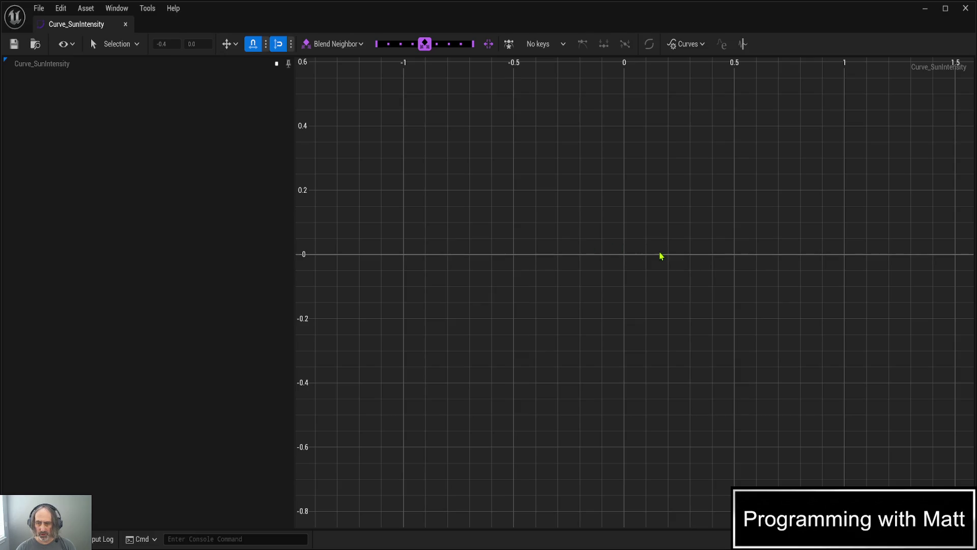
{"action": "middle_click", "coordinate": [689, 257]}
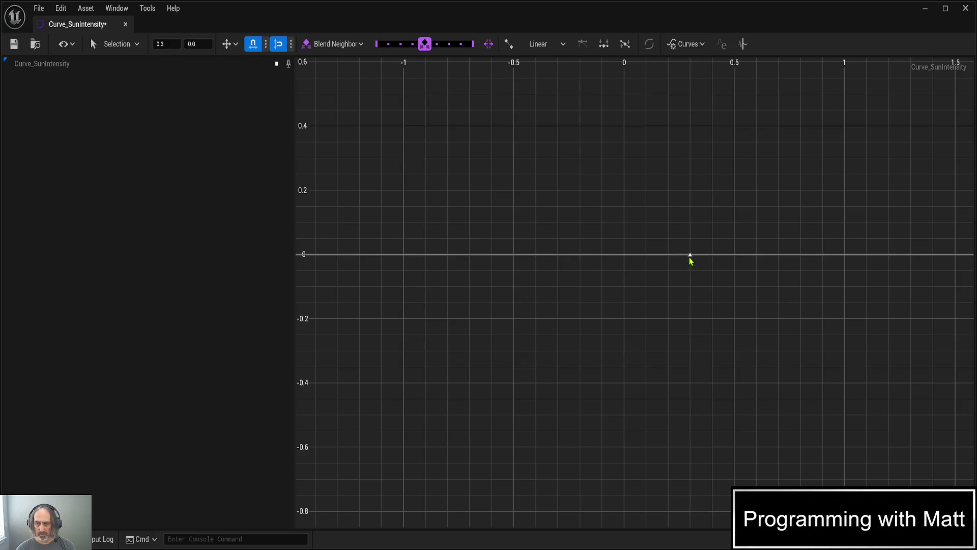
{"action": "mouse_move", "coordinate": [690, 258]}
{"action": "left_mouse_down"}
{"action": "mouse_move", "coordinate": [687, 190]}
{"action": "mouse_move", "coordinate": [703, 263]}
{"action": "left_mouse_up"}
{"action": "key", "text": "ctrl+z"}
{"action": "key", "text": "ctrl+z"}
{"action": "scroll", "coordinate": [693, 269], "scroll_direction": "down", "scroll_amount": 5}
{"action": "scroll", "coordinate": [693, 269], "scroll_direction": "down", "scroll_amount": 5}
{"action": "scroll", "coordinate": [693, 269], "scroll_direction": "down", "scroll_amount": 2}
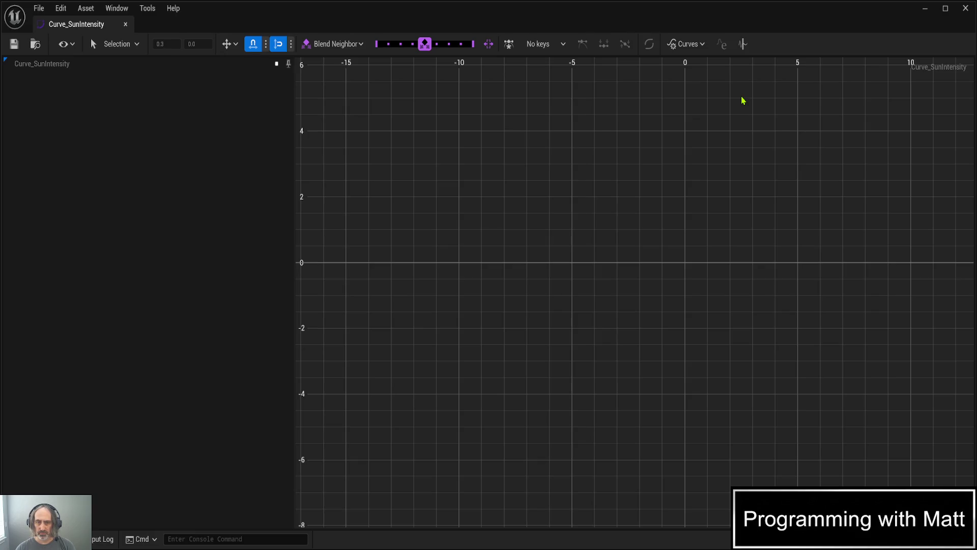
{"action": "middle_click", "coordinate": [743, 101]}
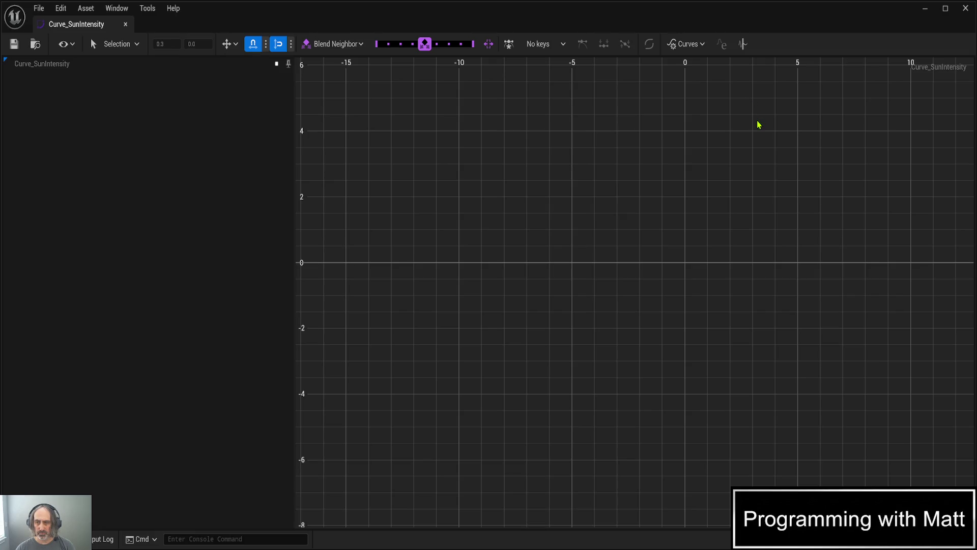
{"action": "left_click", "coordinate": [741, 263]}
{"action": "left_click_drag", "start_coordinate": [741, 262], "coordinate": [741, 103]}
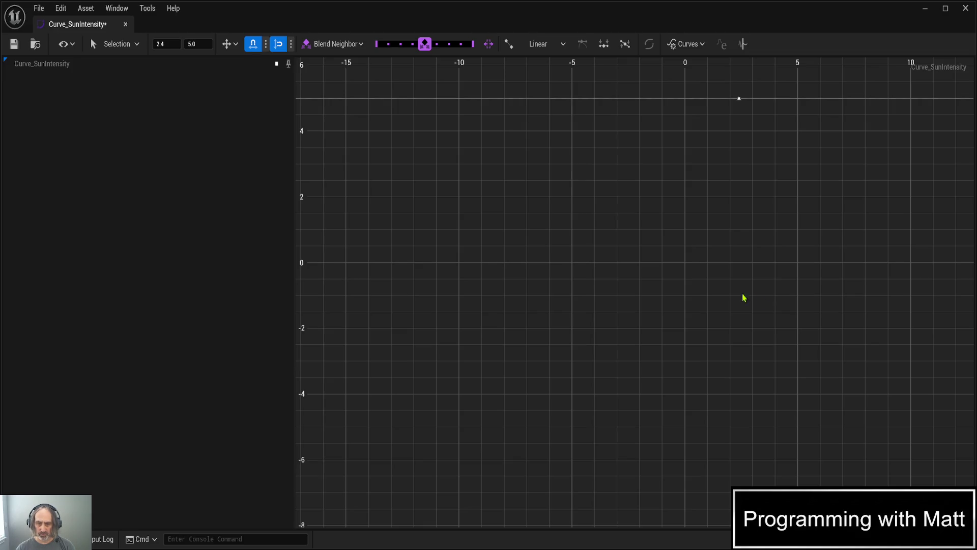
{"action": "left_click", "coordinate": [685, 265]}
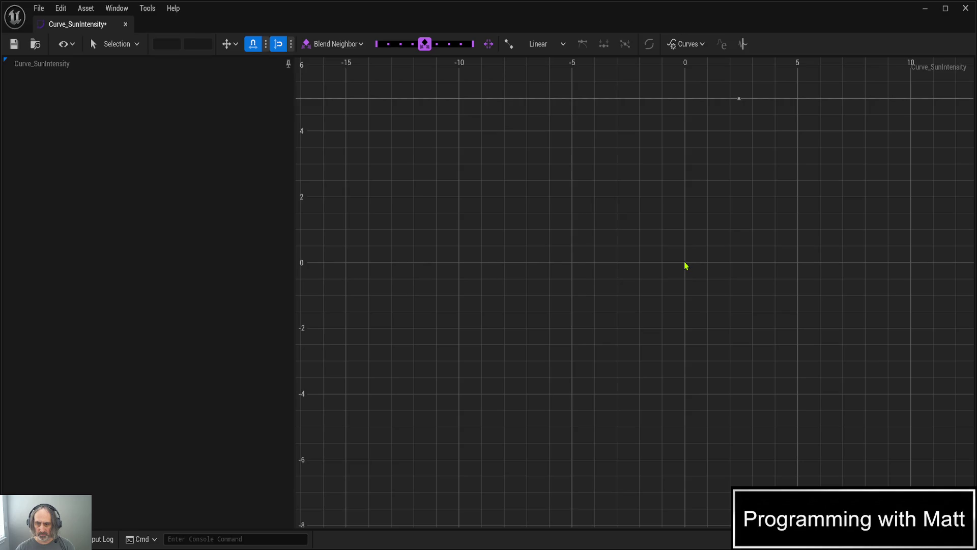
{"action": "key", "text": "Return"}
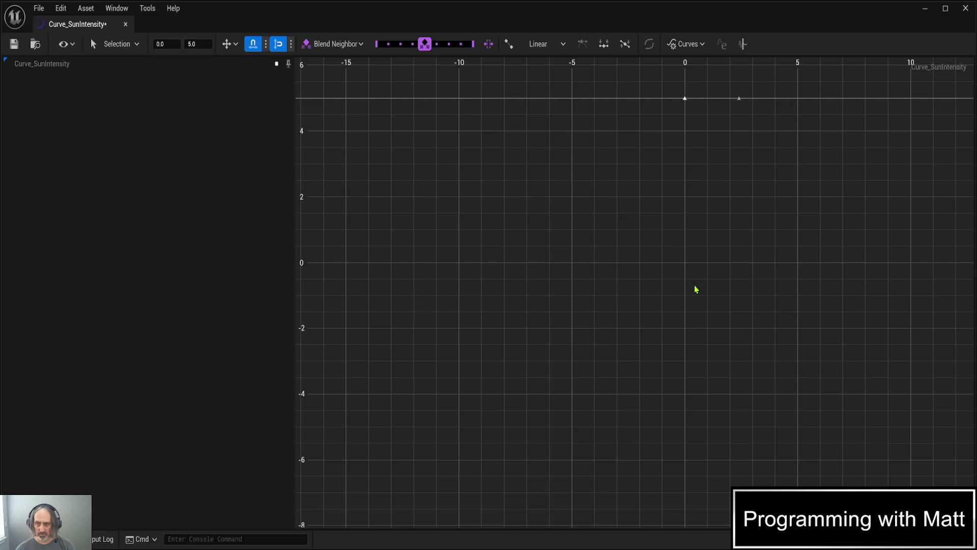
{"action": "left_click_drag", "start_coordinate": [685, 101], "coordinate": [685, 275]}
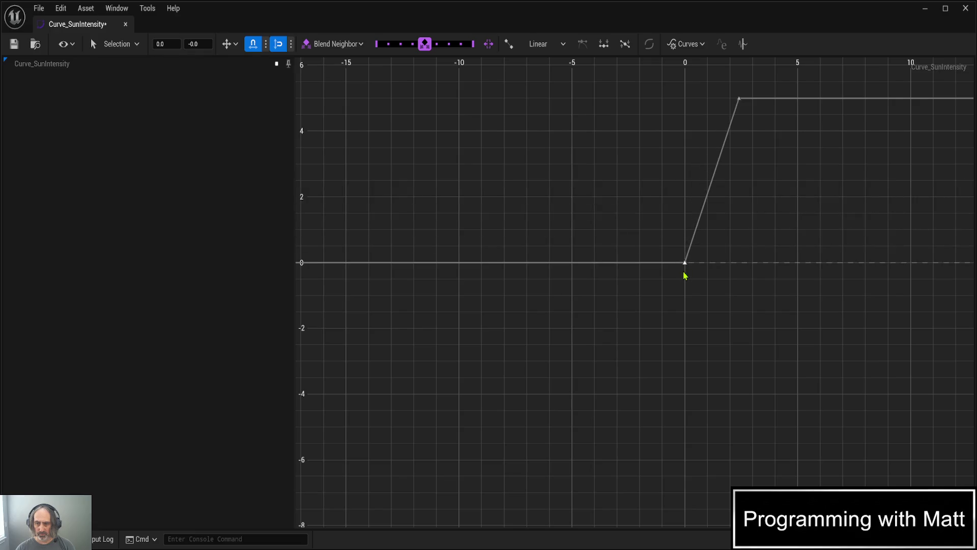
{"action": "key", "text": "ctrl+s"}
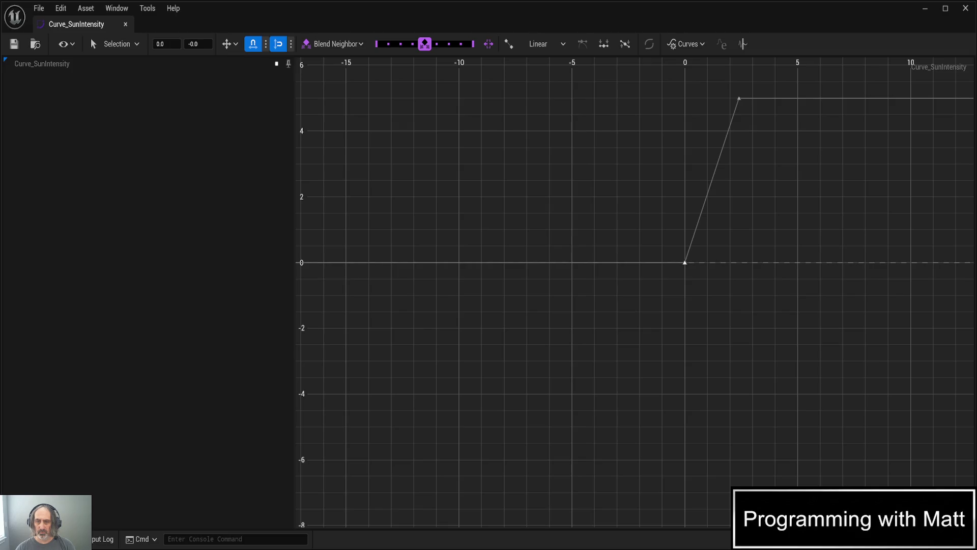
{"action": "scroll", "coordinate": [715, 231], "scroll_direction": "down", "scroll_amount": 3}
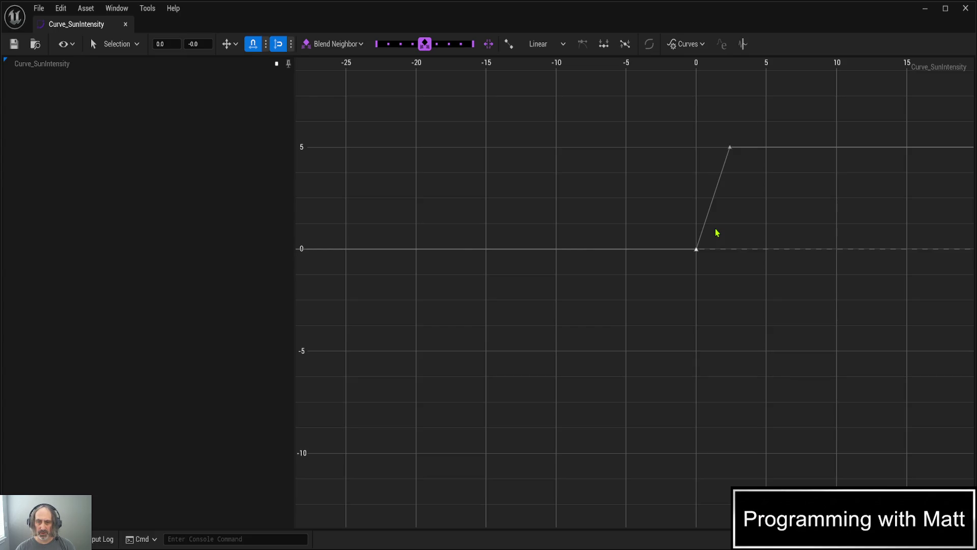
{"action": "scroll", "coordinate": [717, 232], "scroll_direction": "down", "scroll_amount": 2}
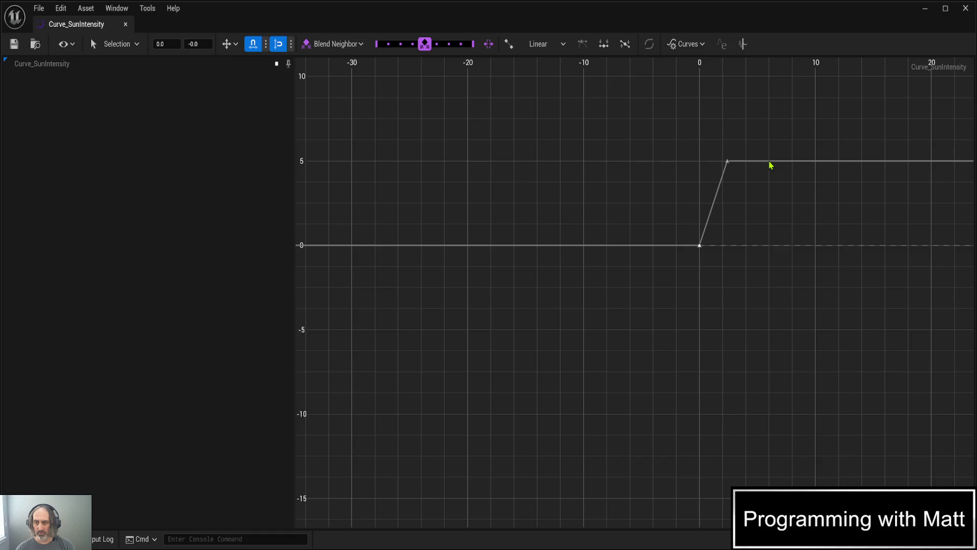
Add a key on the flat curve at time 6.1, raise it to value 10, and save.
{"action": "middle_click", "coordinate": [773, 178]}
{"action": "left_click_drag", "start_coordinate": [769, 162], "coordinate": [770, 80]}
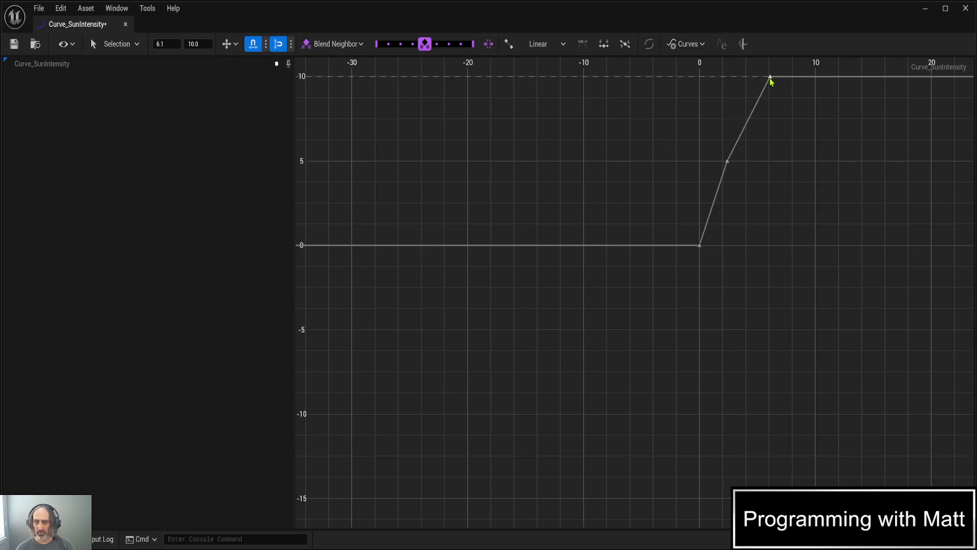
{"action": "key", "text": "ctrl+s"}
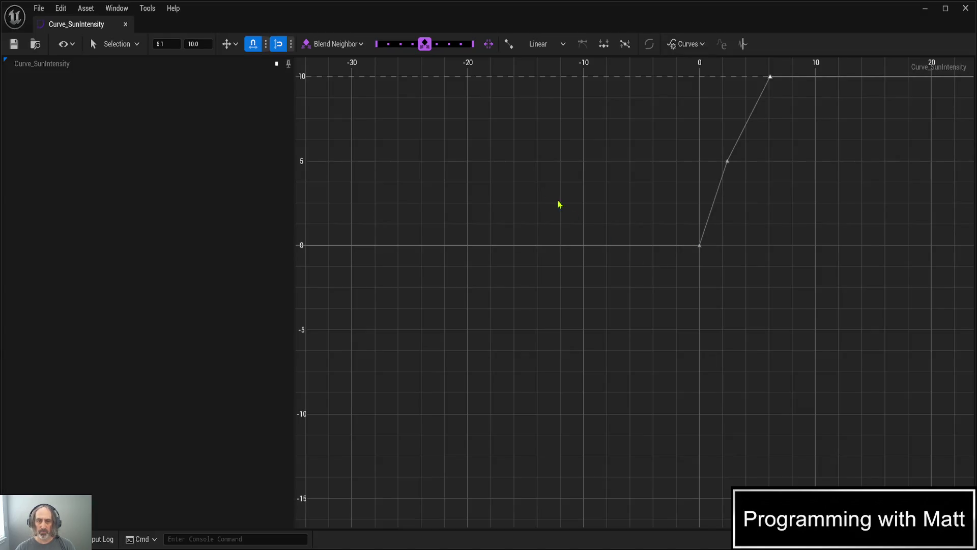
{"action": "mouse_move", "coordinate": [672, 337]}
{"action": "left_mouse_down"}
{"action": "mouse_move", "coordinate": [631, 343]}
{"action": "mouse_move", "coordinate": [493, 443]}
{"action": "left_mouse_up"}
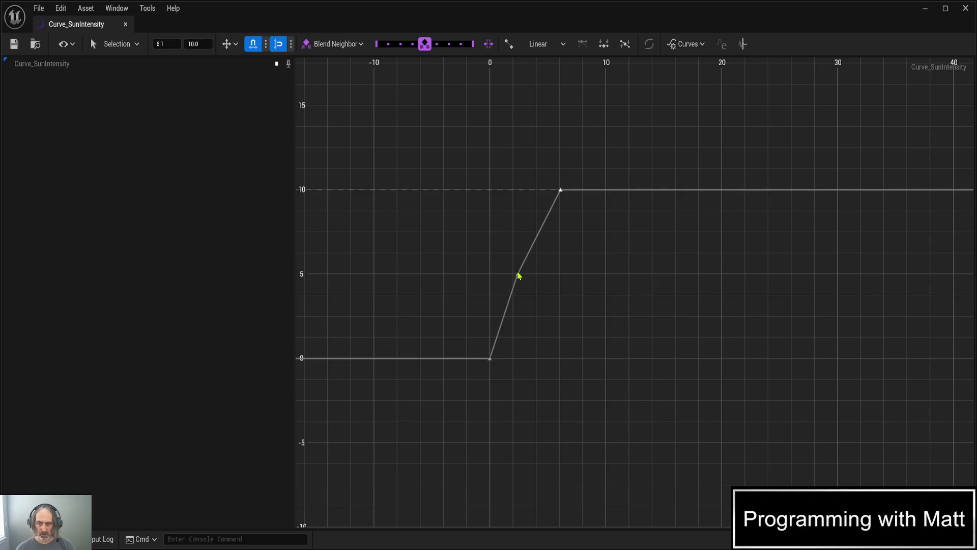
Pull the value-5 key toward time 0 and move the peak key to time 0.5.
{"action": "left_click_drag", "start_coordinate": [518, 275], "coordinate": [494, 276]}
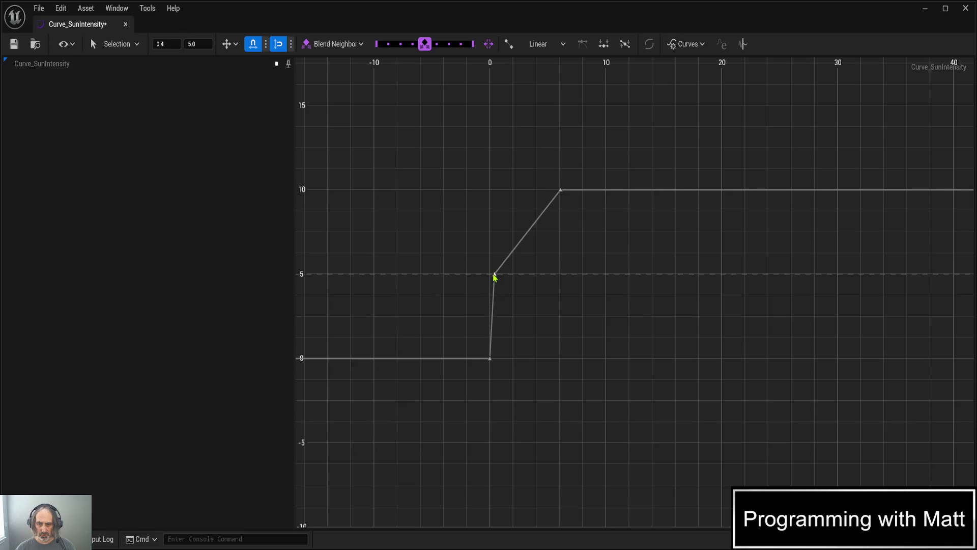
{"action": "left_click_drag", "start_coordinate": [562, 191], "coordinate": [503, 196]}
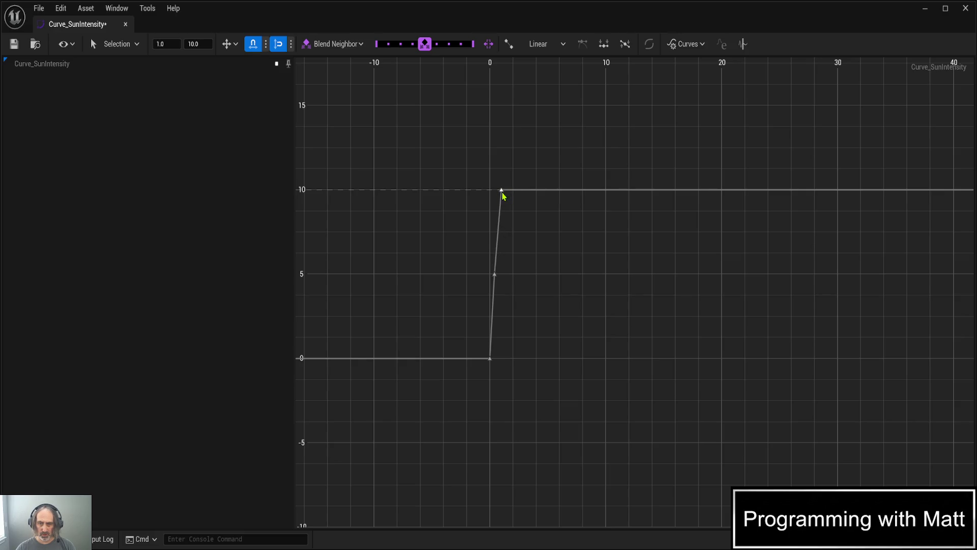
{"action": "left_click_drag", "start_coordinate": [502, 196], "coordinate": [499, 195]}
{"action": "left_click_drag", "start_coordinate": [499, 195], "coordinate": [499, 195]}
{"action": "scroll", "coordinate": [490, 180], "scroll_direction": "up", "scroll_amount": 5}
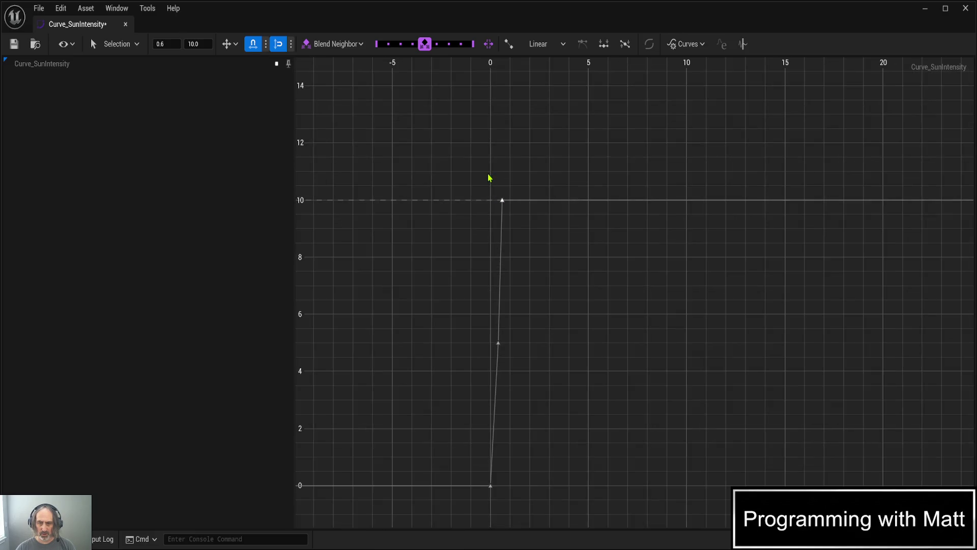
{"action": "scroll", "coordinate": [486, 175], "scroll_direction": "up", "scroll_amount": 4}
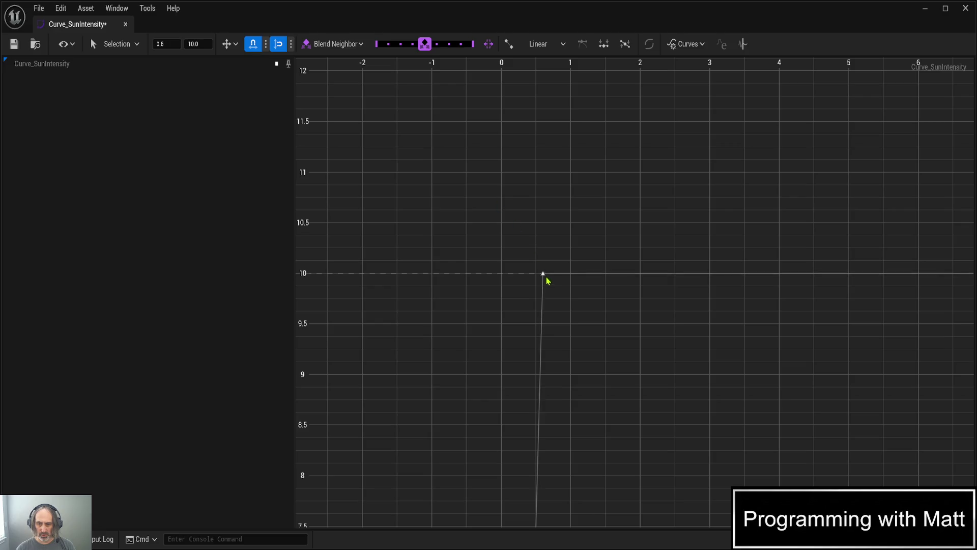
{"action": "left_click_drag", "start_coordinate": [543, 276], "coordinate": [536, 277]}
Move the value-5 key to about time 0.3 and save the curve.
{"action": "scroll", "coordinate": [536, 276], "scroll_direction": "down", "scroll_amount": 4}
{"action": "mouse_move", "coordinate": [551, 498]}
{"action": "left_mouse_down"}
{"action": "mouse_move", "coordinate": [560, 482]}
{"action": "mouse_move", "coordinate": [539, 183]}
{"action": "left_mouse_up"}
{"action": "scroll", "coordinate": [515, 305], "scroll_direction": "up", "scroll_amount": 2}
{"action": "left_click_drag", "start_coordinate": [511, 301], "coordinate": [507, 304]}
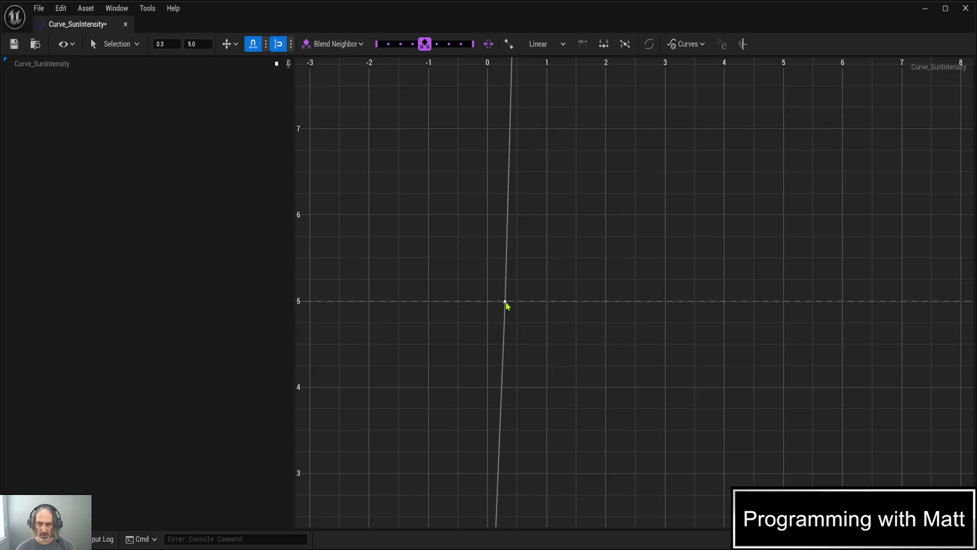
{"action": "left_click_drag", "start_coordinate": [506, 304], "coordinate": [505, 302]}
{"action": "scroll", "coordinate": [505, 302], "scroll_direction": "up", "scroll_amount": 6}
{"action": "scroll", "coordinate": [505, 299], "scroll_direction": "up", "scroll_amount": 2}
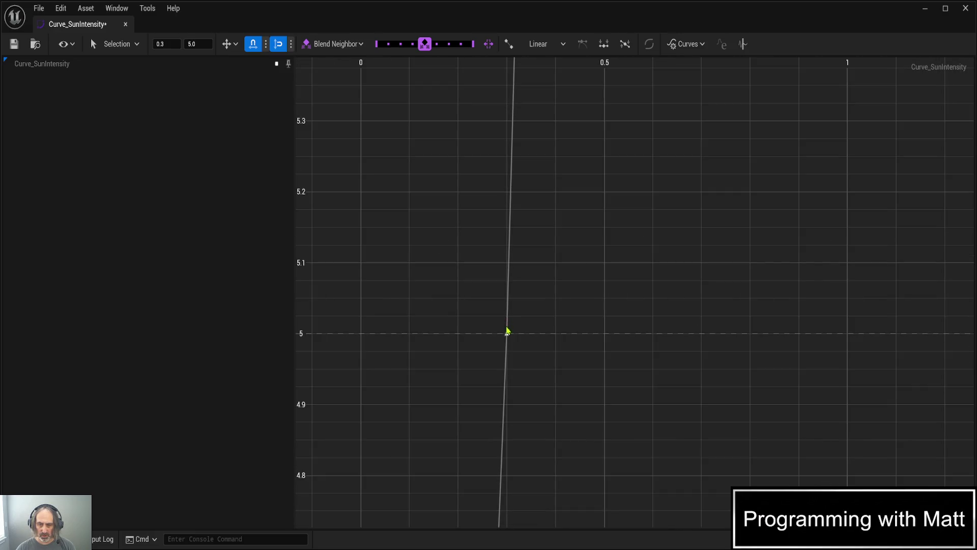
{"action": "key", "text": "ctrl+z"}
{"action": "key", "text": "ctrl+y"}
{"action": "key", "text": "ctrl+s"}
{"action": "scroll", "coordinate": [486, 333], "scroll_direction": "down", "scroll_amount": 10}
{"action": "scroll", "coordinate": [476, 328], "scroll_direction": "down", "scroll_amount": 2}
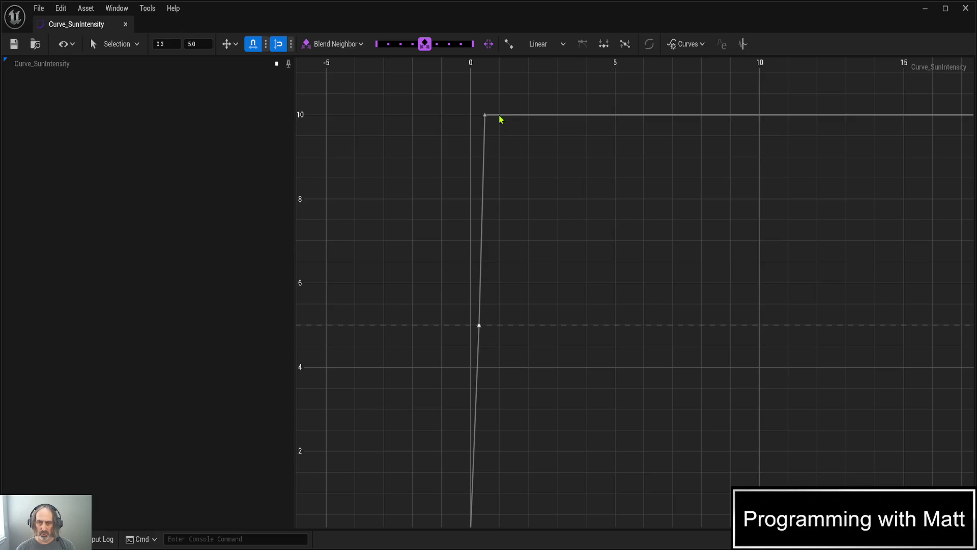
Add a key just after the peak, drag it down to value 0, and save.
{"action": "middle_click", "coordinate": [511, 153]}
{"action": "mouse_move", "coordinate": [500, 118]}
{"action": "left_mouse_down"}
{"action": "mouse_move", "coordinate": [511, 309]}
{"action": "mouse_move", "coordinate": [504, 510]}
{"action": "mouse_move", "coordinate": [497, 490]}
{"action": "left_mouse_up"}
{"action": "left_click", "coordinate": [502, 336]}
{"action": "left_click_drag", "start_coordinate": [499, 300], "coordinate": [502, 342]}
{"action": "key", "text": "ctrl+s"}
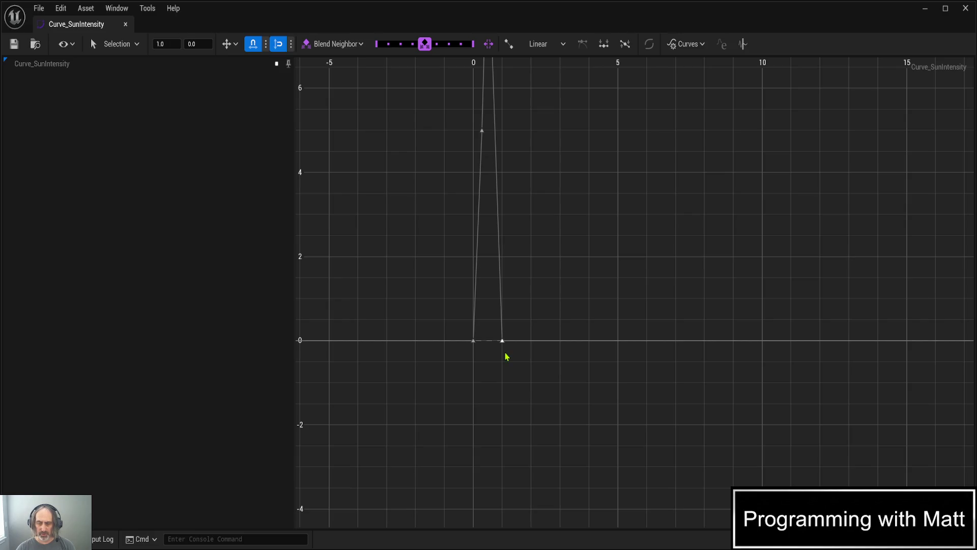
Frame the curve, add another key after the spike, drop it to 0 near time 0.7, and save.
{"action": "key", "text": "f"}
{"action": "mouse_move", "coordinate": [500, 190]}
{"action": "left_mouse_down"}
{"action": "mouse_move", "coordinate": [523, 351]}
{"action": "mouse_move", "coordinate": [517, 392]}
{"action": "left_mouse_up"}
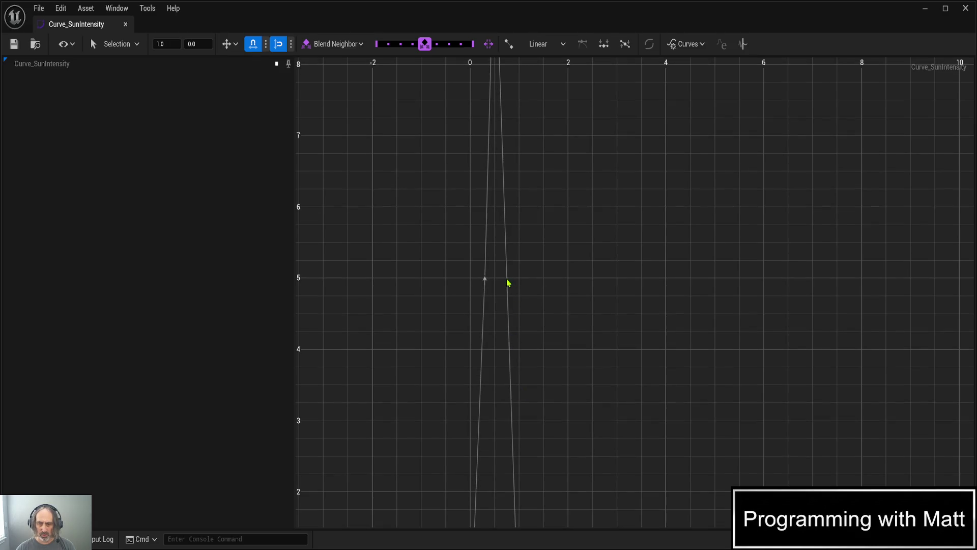
{"action": "key", "text": "Return"}
{"action": "key", "text": "a"}
{"action": "mouse_move", "coordinate": [571, 391]}
{"action": "left_mouse_down"}
{"action": "mouse_move", "coordinate": [580, 227]}
{"action": "mouse_move", "coordinate": [575, 239]}
{"action": "left_mouse_up"}
{"action": "mouse_move", "coordinate": [517, 77]}
{"action": "left_mouse_down"}
{"action": "mouse_move", "coordinate": [528, 290]}
{"action": "mouse_move", "coordinate": [516, 438]}
{"action": "left_mouse_up"}
{"action": "scroll", "coordinate": [521, 350], "scroll_direction": "down", "scroll_amount": 3}
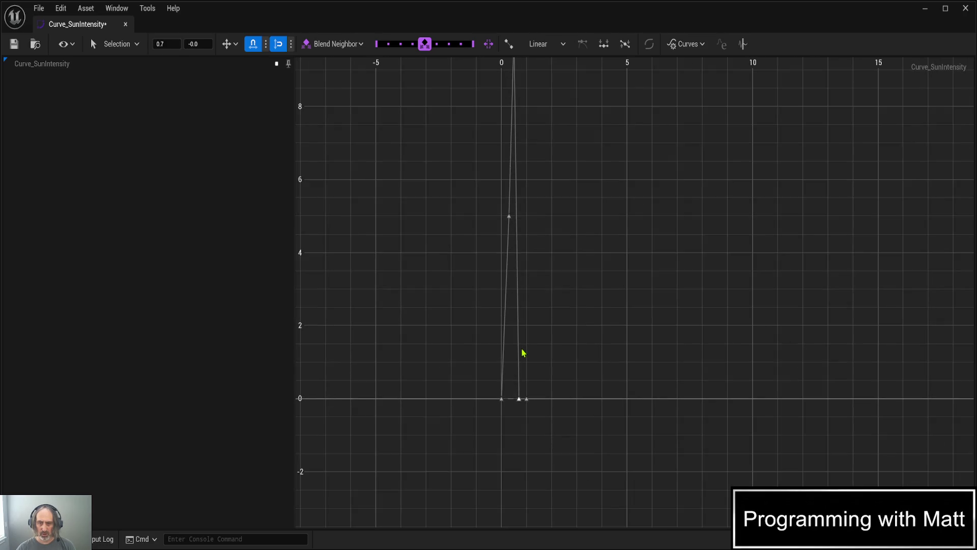
{"action": "key", "text": "ctrl+s"}
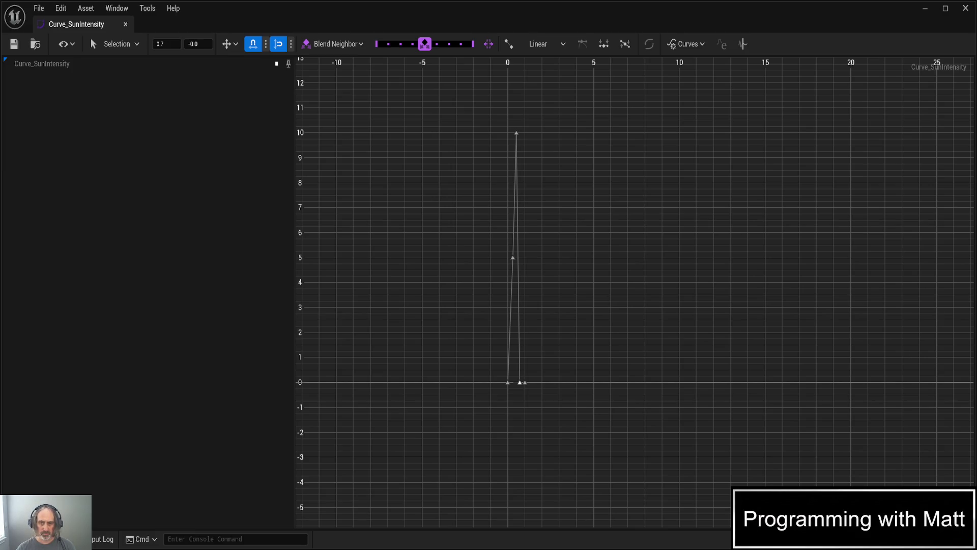
{"action": "left_click_drag", "start_coordinate": [468, 249], "coordinate": [580, 157]}
{"action": "mouse_move", "coordinate": [646, 194]}
{"action": "left_mouse_down"}
{"action": "mouse_move", "coordinate": [638, 251]}
{"action": "mouse_move", "coordinate": [595, 299]}
{"action": "left_mouse_up"}
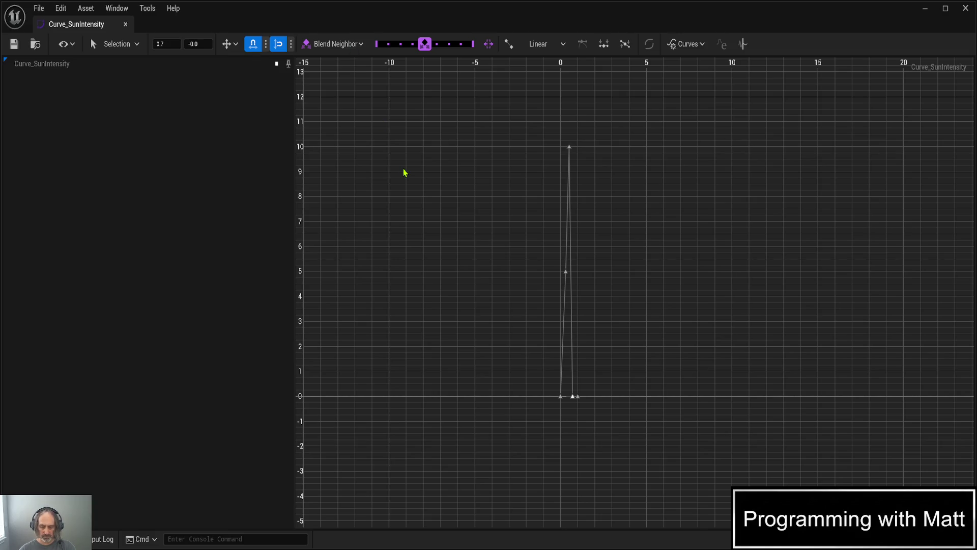
Close the Curve_SunIntensity editor, delete that asset, and select Curve_SkyLight Intensity.
{"action": "left_click", "coordinate": [965, 9]}
{"action": "key", "text": "F2"}
{"action": "key", "text": "End"}
{"action": "key", "text": "Return"}
{"action": "key", "text": "Delete"}
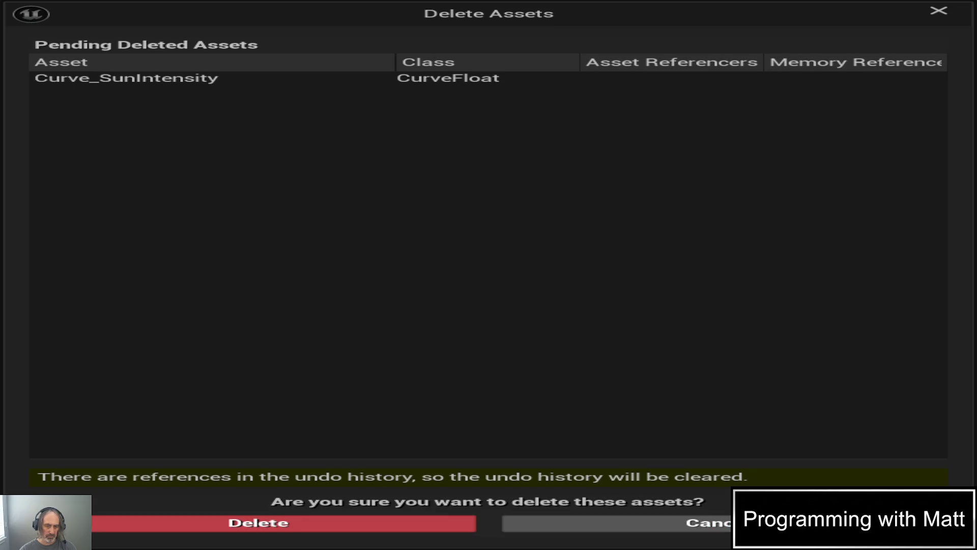
{"action": "left_click", "coordinate": [371, 517]}
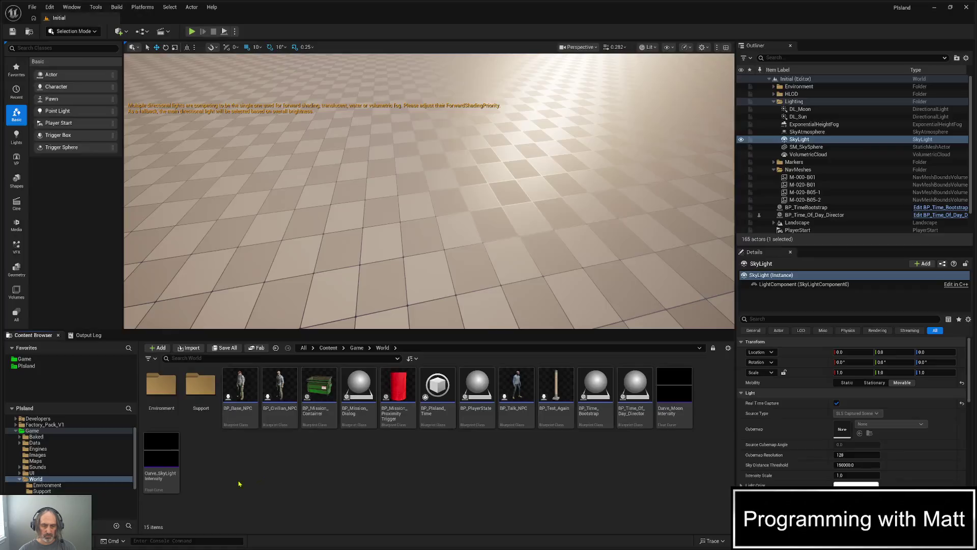
{"action": "left_click", "coordinate": [162, 460]}
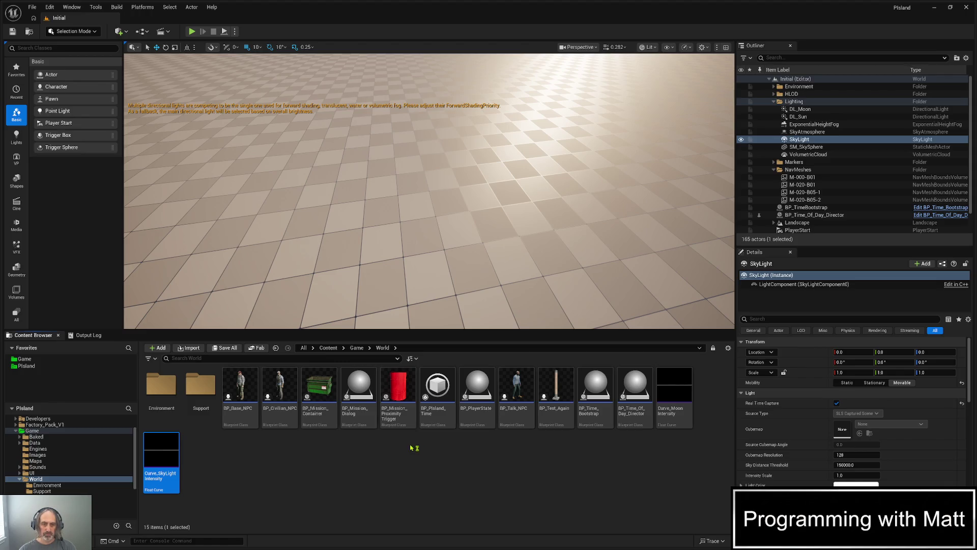
Duplicate Curve_SkyLight Intensity and rename the copy to 'Curve_Sun Intensity'.
{"action": "double_click", "coordinate": [153, 460]}
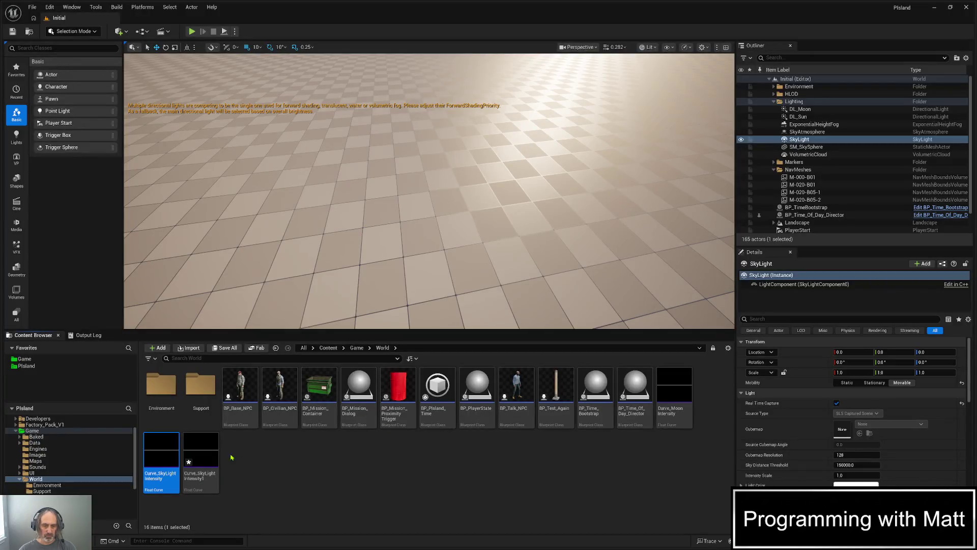
{"action": "left_click", "coordinate": [206, 467]}
{"action": "key", "text": "F2"}
{"action": "type", "text": "Curve_Sun Intensity"}
{"action": "key", "text": "Return"}
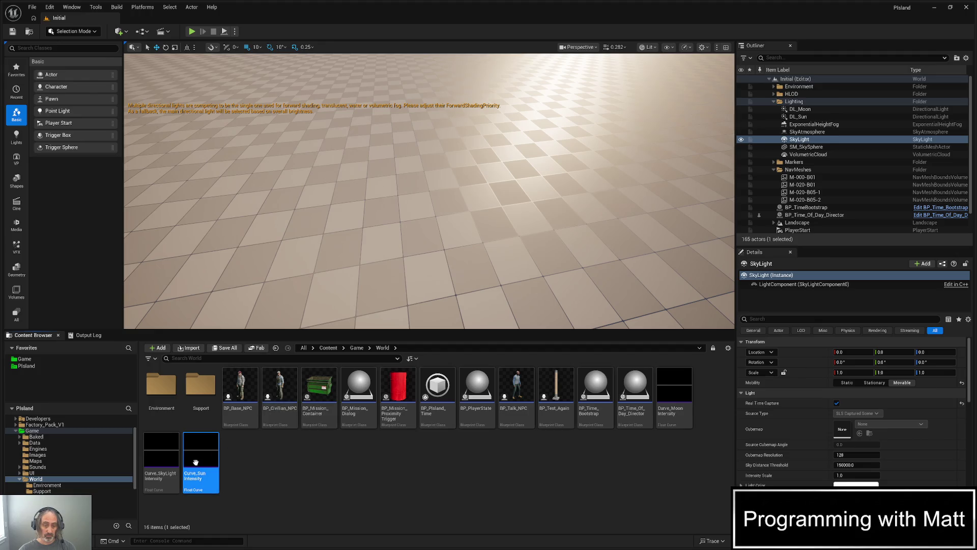
Open Curve_Sun Intensity in the curve editor and select Curve_SunIntensity in the curve list.
{"action": "double_click", "coordinate": [195, 463]}
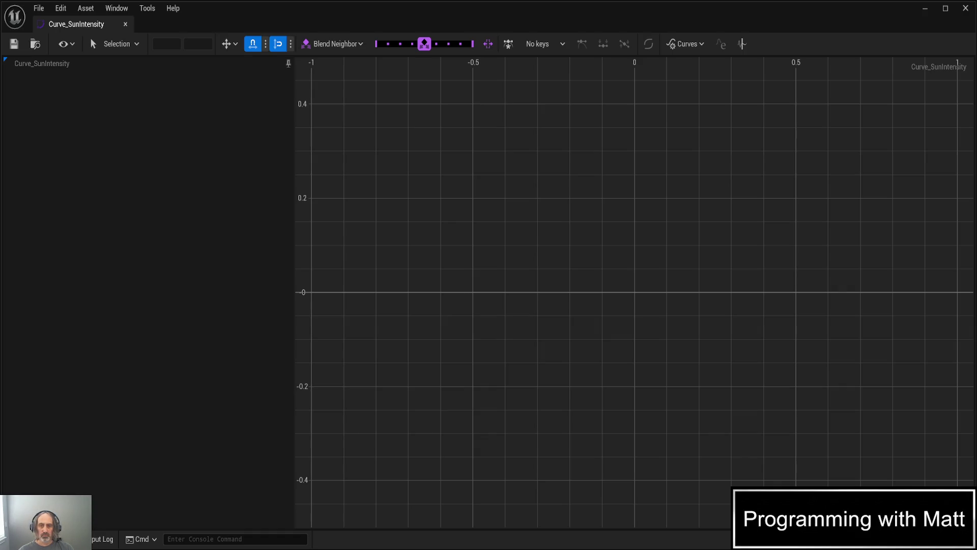
{"action": "left_click", "coordinate": [59, 65]}
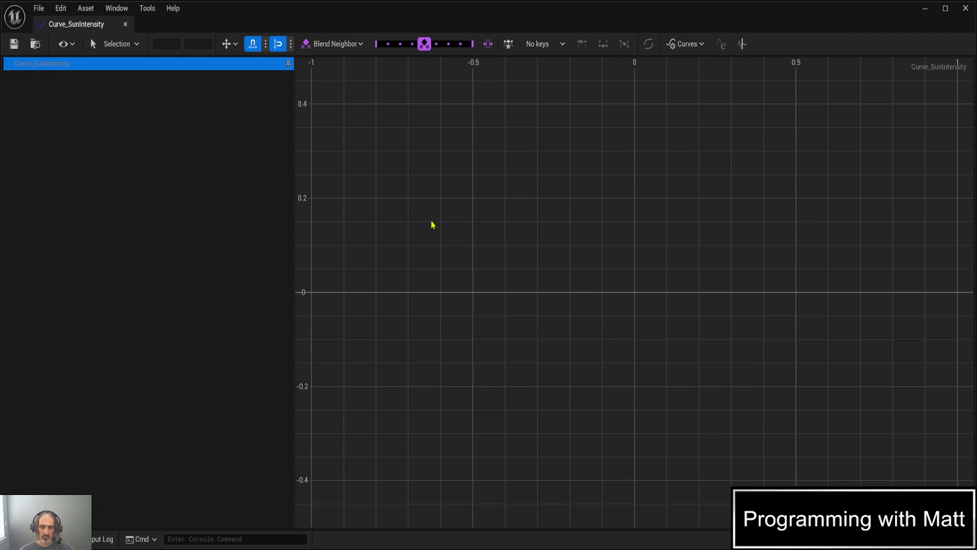
Add a first key, set its time to 0 with value 0, and save.
{"action": "left_click", "coordinate": [635, 293]}
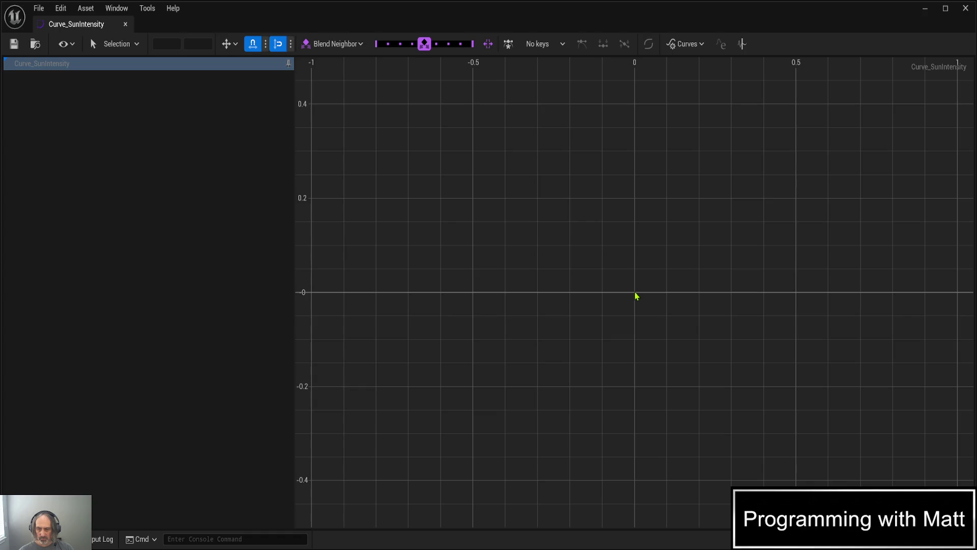
{"action": "key", "text": "Return"}
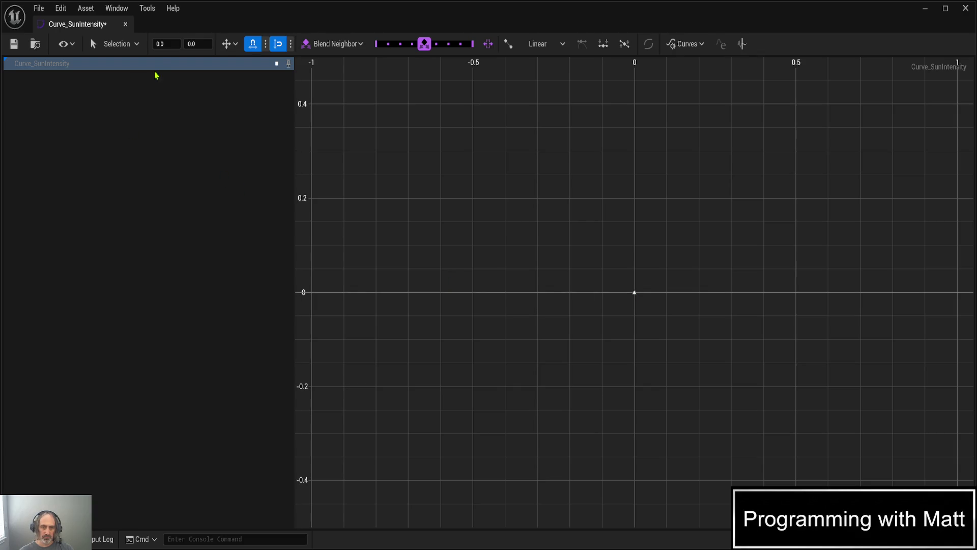
{"action": "left_click", "coordinate": [168, 43]}
{"action": "type", "text": "1"}
{"action": "key", "text": "Return"}
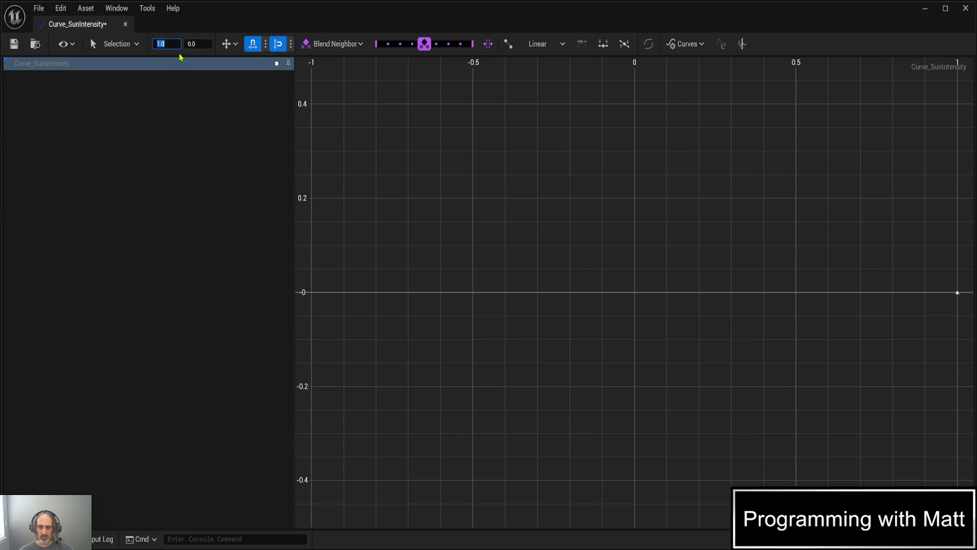
{"action": "type", "text": "1"}
{"action": "type", "text": "0"}
{"action": "key", "text": "Return"}
{"action": "type", "text": "0"}
{"action": "key", "text": "Return"}
{"action": "key", "text": "ctrl+s"}
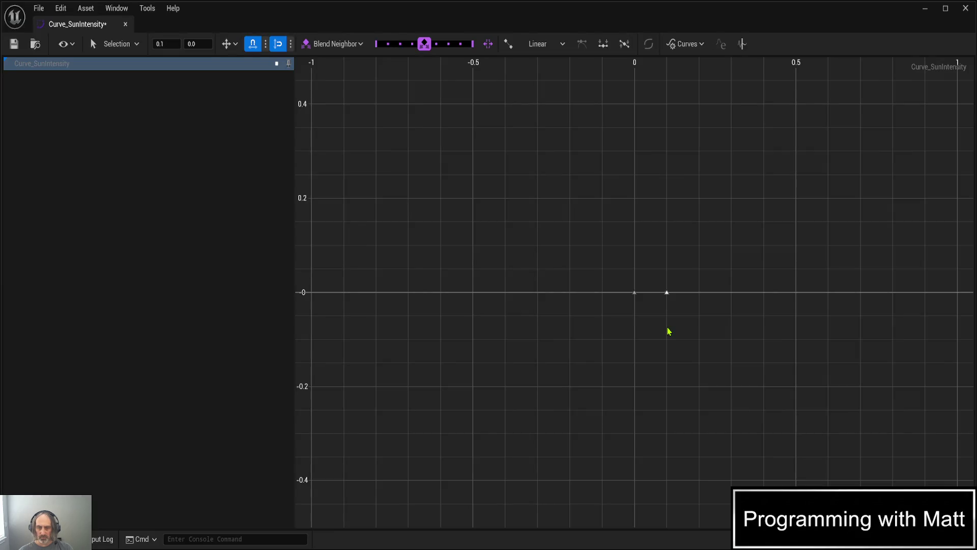
Place a second key at time 0.27 and begin setting its value to 0.
{"action": "left_click", "coordinate": [164, 41]}
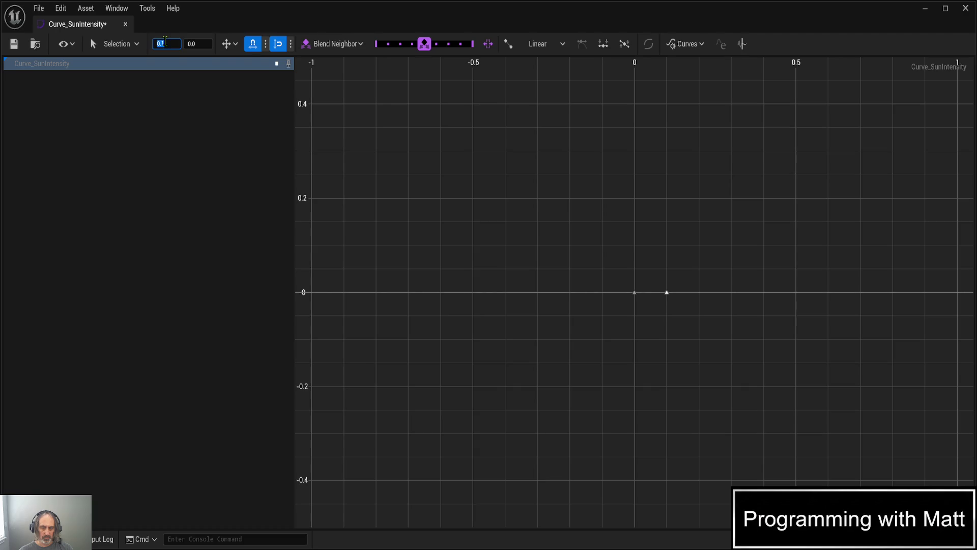
{"action": "type", "text": "27"}
{"action": "key", "text": "Return"}
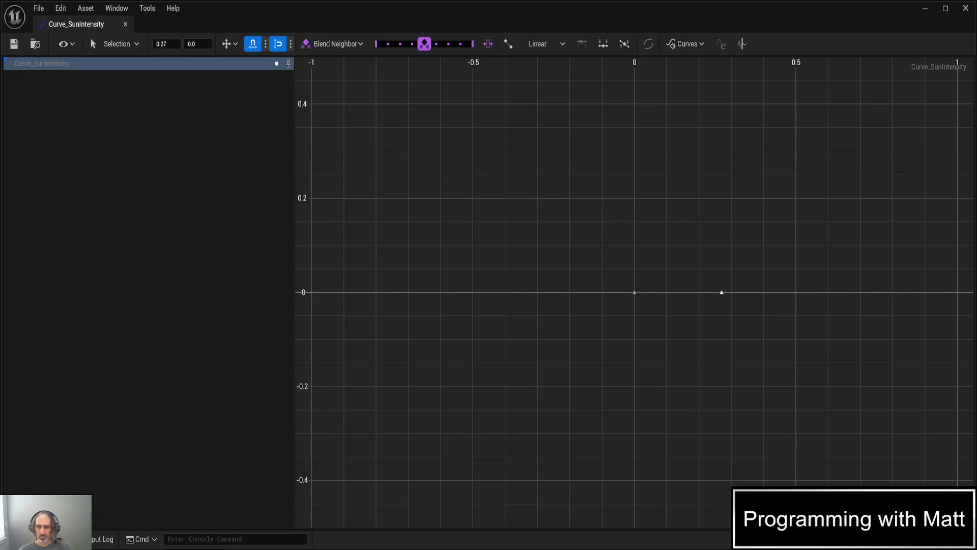
{"action": "left_click", "coordinate": [204, 43]}
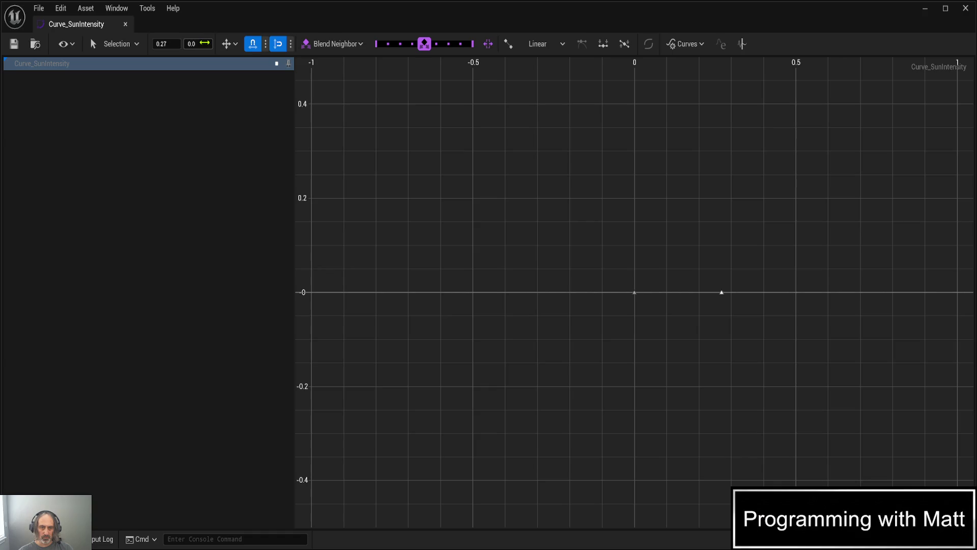
Raise the key at time 0.27 to value 5, then add a new key on the curve's top segment.
{"action": "type", "text": "5"}
{"action": "key", "text": "Return"}
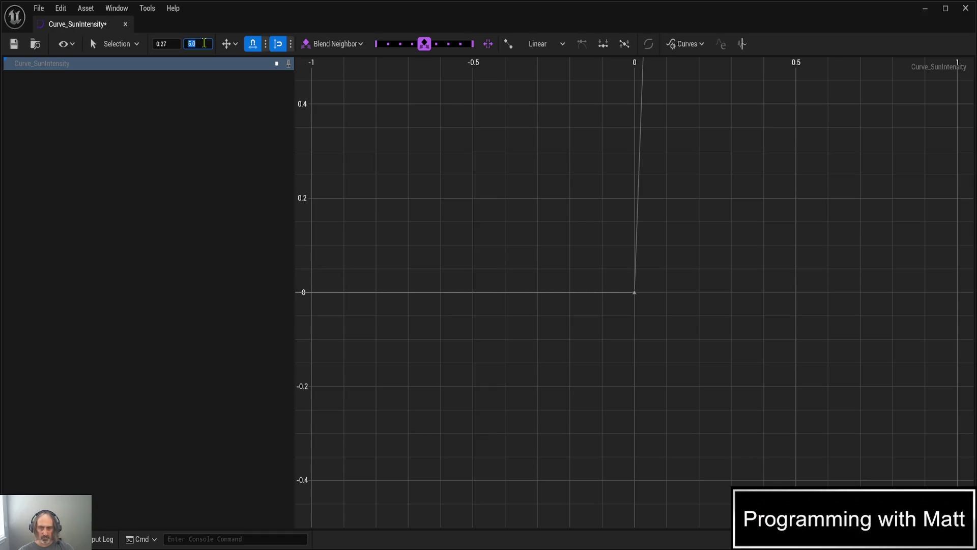
{"action": "scroll", "coordinate": [425, 121], "scroll_direction": "down", "scroll_amount": 1}
{"action": "scroll", "coordinate": [465, 154], "scroll_direction": "down", "scroll_amount": 3}
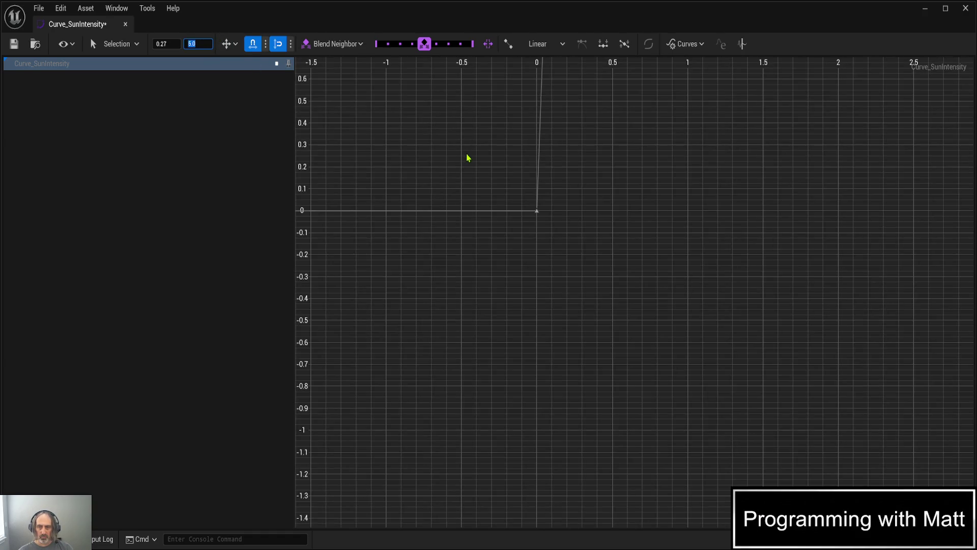
{"action": "scroll", "coordinate": [468, 158], "scroll_direction": "down", "scroll_amount": 5}
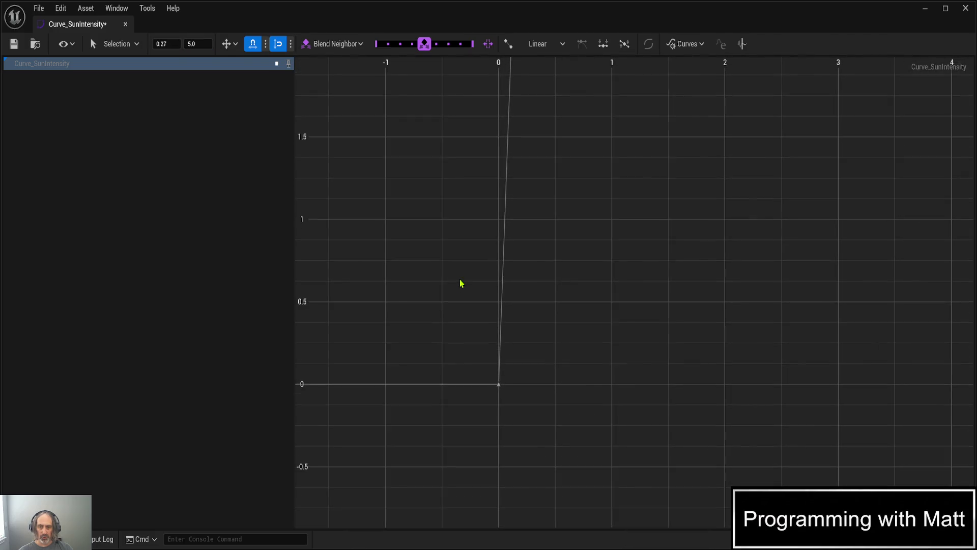
{"action": "scroll", "coordinate": [461, 279], "scroll_direction": "down", "scroll_amount": 4}
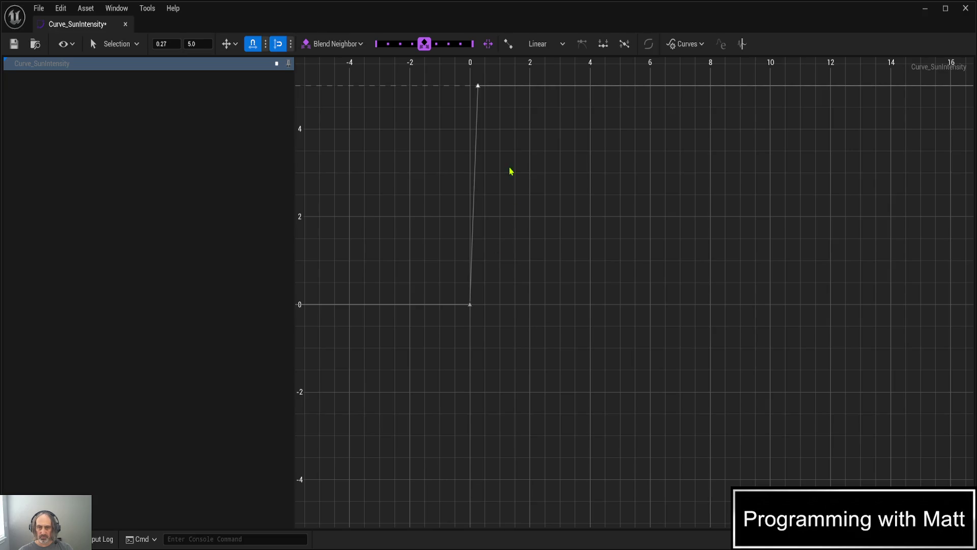
{"action": "middle_click", "coordinate": [492, 87]}
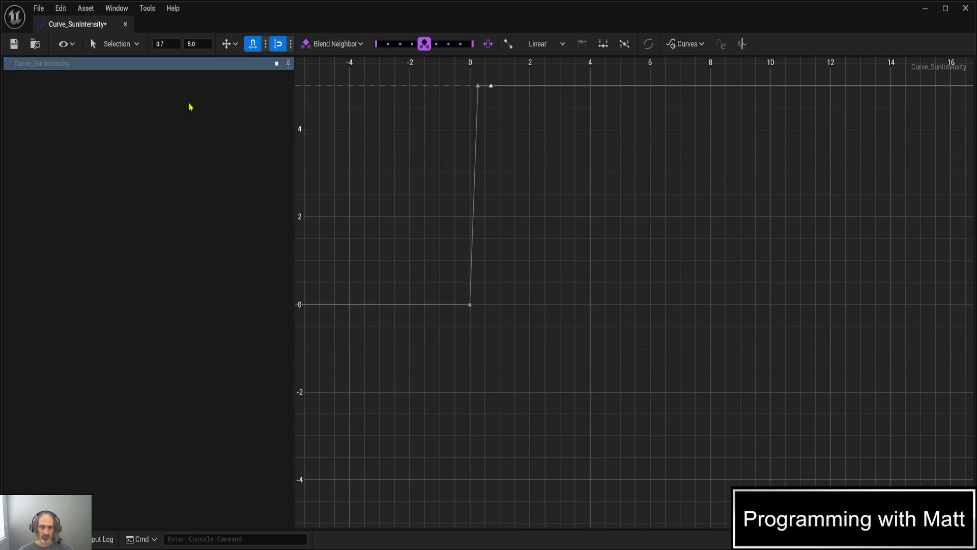
{"action": "left_click", "coordinate": [168, 44]}
Move the new key to time 0.5 and set its value to 10 to form the peak.
{"action": "type", "text": "0.5"}
{"action": "key", "text": "Return"}
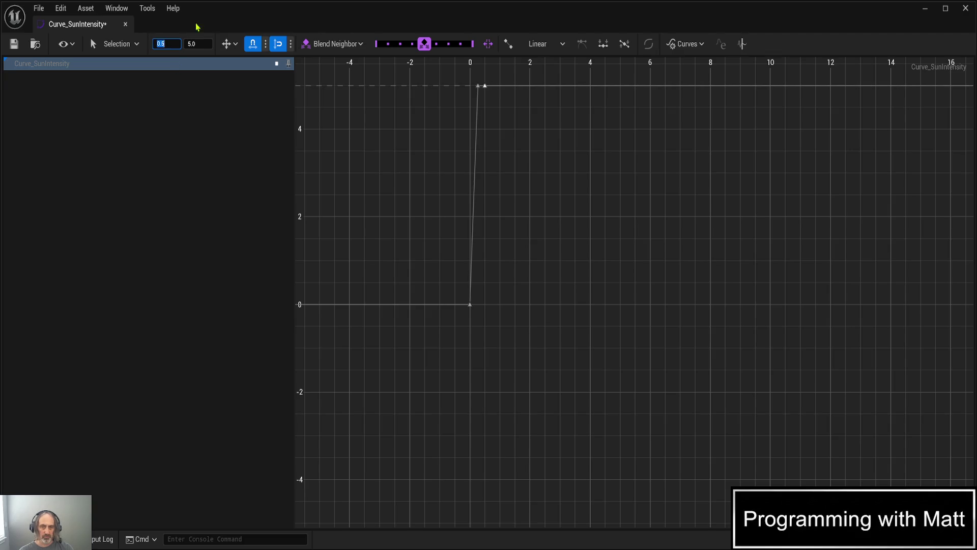
{"action": "left_click", "coordinate": [193, 46]}
{"action": "type", "text": "10"}
{"action": "key", "text": "Return"}
Add a key after the peak at time 0.77 with value 0.
{"action": "scroll", "coordinate": [479, 177], "scroll_direction": "down", "scroll_amount": 3}
{"action": "scroll", "coordinate": [478, 177], "scroll_direction": "down", "scroll_amount": 2}
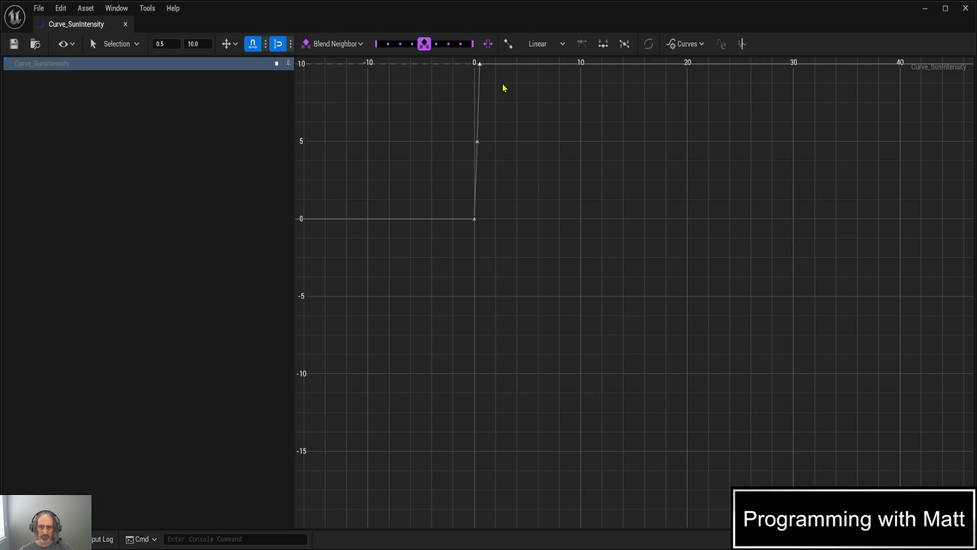
{"action": "middle_click", "coordinate": [490, 65]}
{"action": "left_click", "coordinate": [168, 45]}
{"action": "type", "text": ".77"}
{"action": "key", "text": "Tab"}
{"action": "type", "text": "0"}
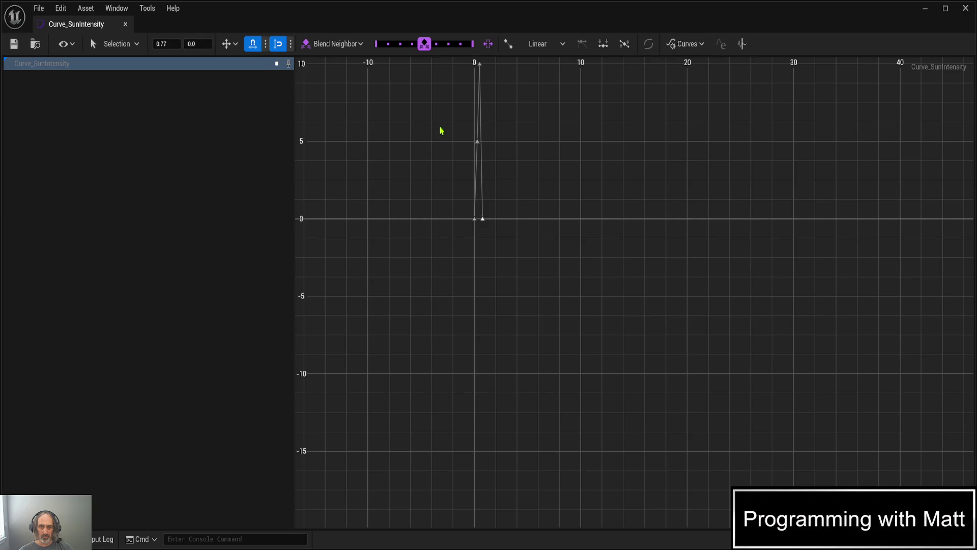
Add a final key on the zero line at time 1.0, keeping its value at 0.
{"action": "left_click_drag", "start_coordinate": [441, 131], "coordinate": [443, 209]}
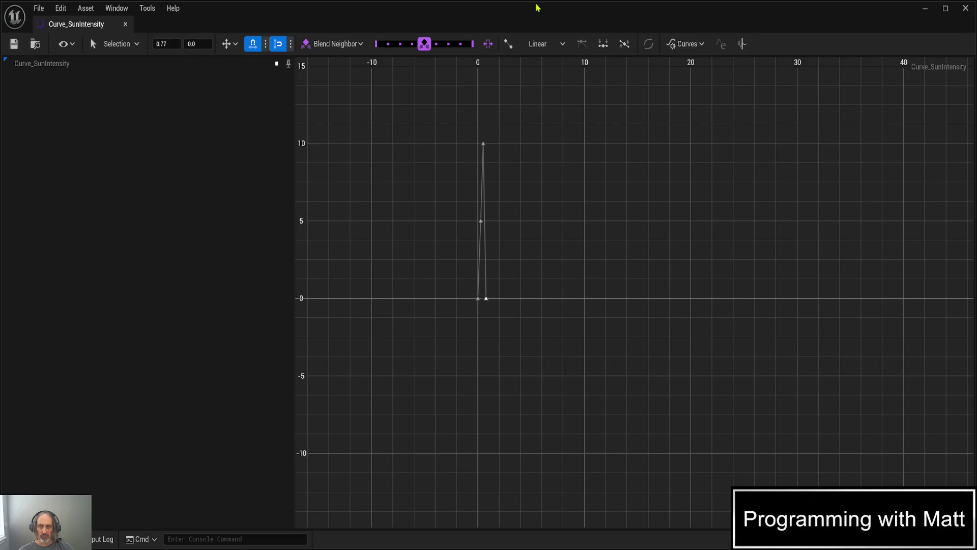
{"action": "left_click", "coordinate": [427, 311]}
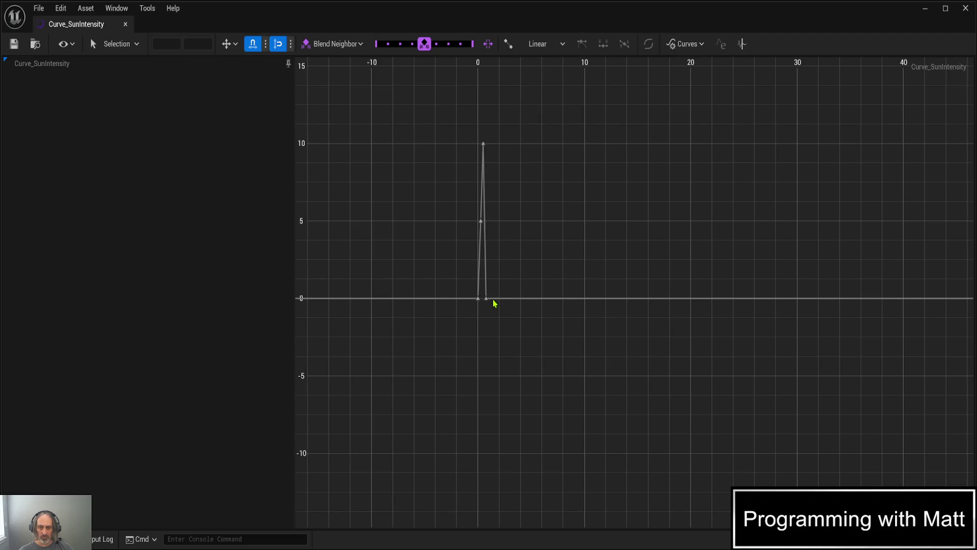
{"action": "middle_click", "coordinate": [505, 337]}
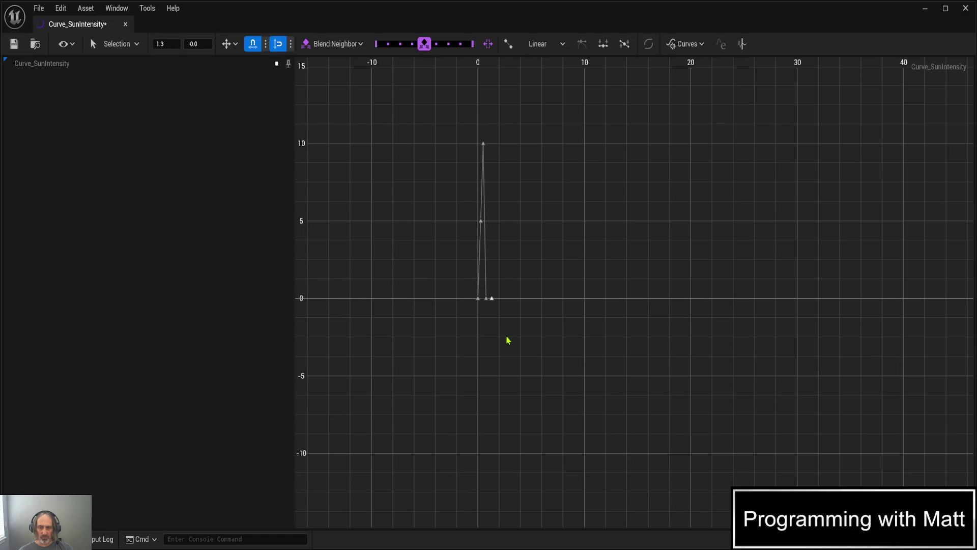
{"action": "left_click", "coordinate": [167, 44]}
{"action": "type", "text": "1"}
{"action": "key", "text": "Return"}
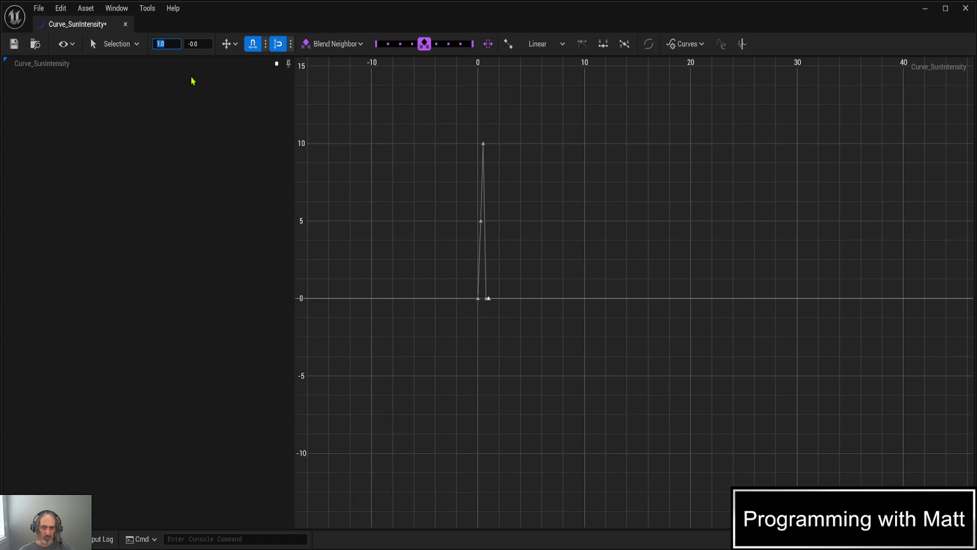
{"action": "left_click", "coordinate": [195, 45]}
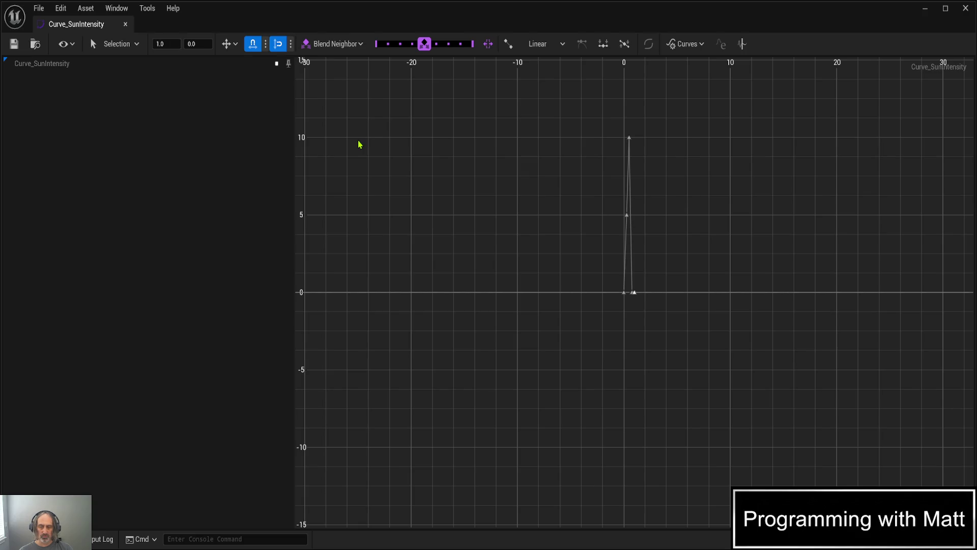
{"action": "scroll", "coordinate": [554, 146], "scroll_direction": "up", "scroll_amount": 1}
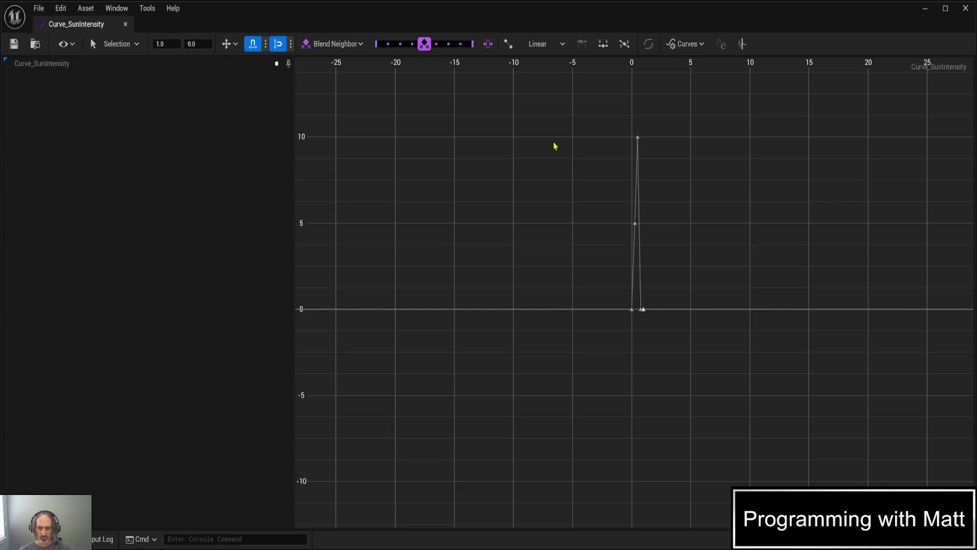
{"action": "scroll", "coordinate": [555, 146], "scroll_direction": "up", "scroll_amount": 1}
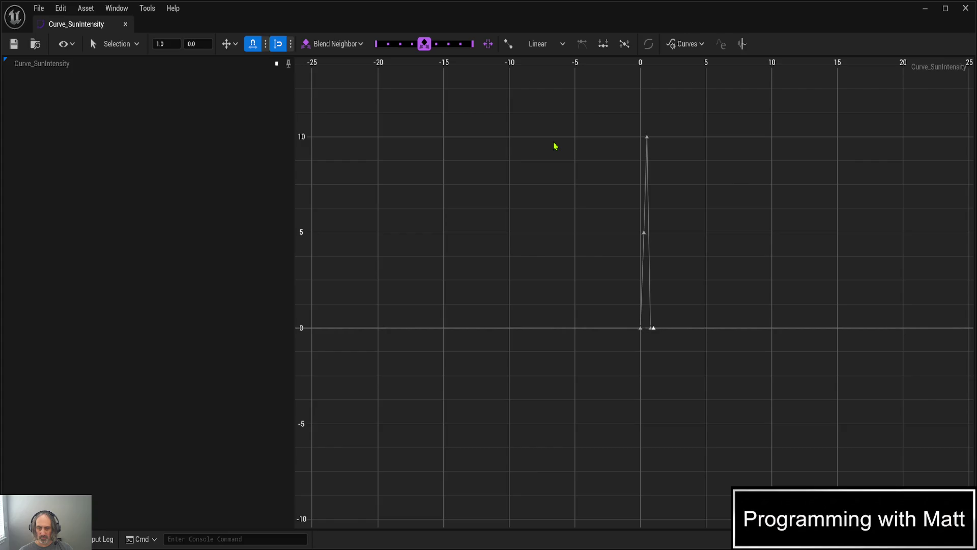